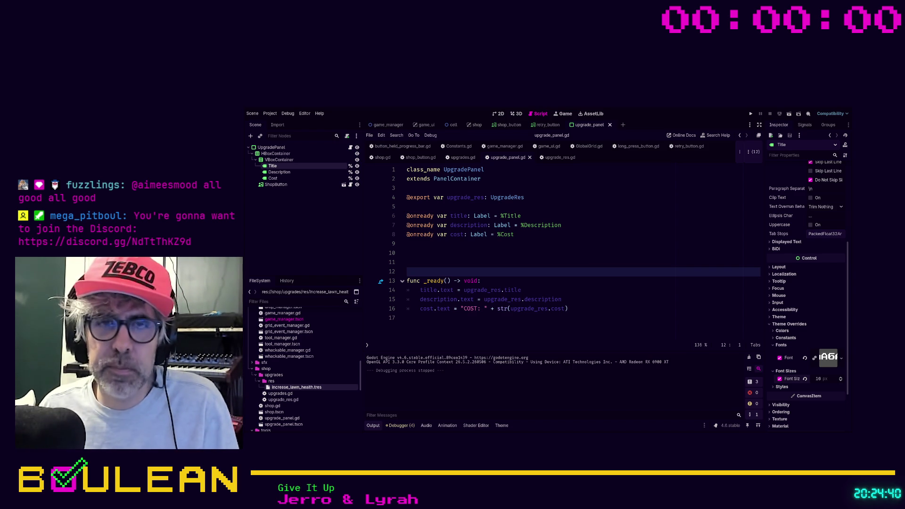
- Delete the extra blank lines above func _ready and add an empty line after the function
{"action": "left_click", "coordinate": [407, 262]}
{"action": "key", "text": "BackSpace"}
{"action": "key", "text": "BackSpace"}
{"action": "key", "text": "Down"}
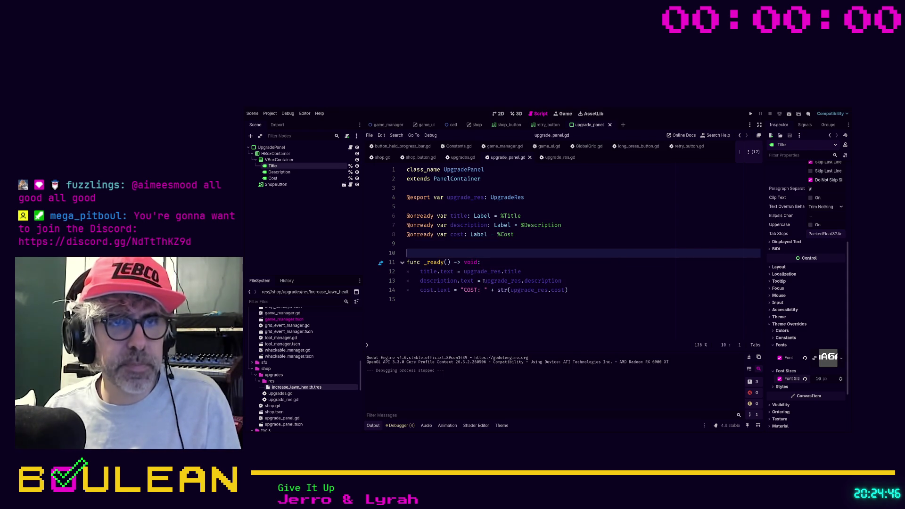
{"action": "left_click", "coordinate": [482, 301]}
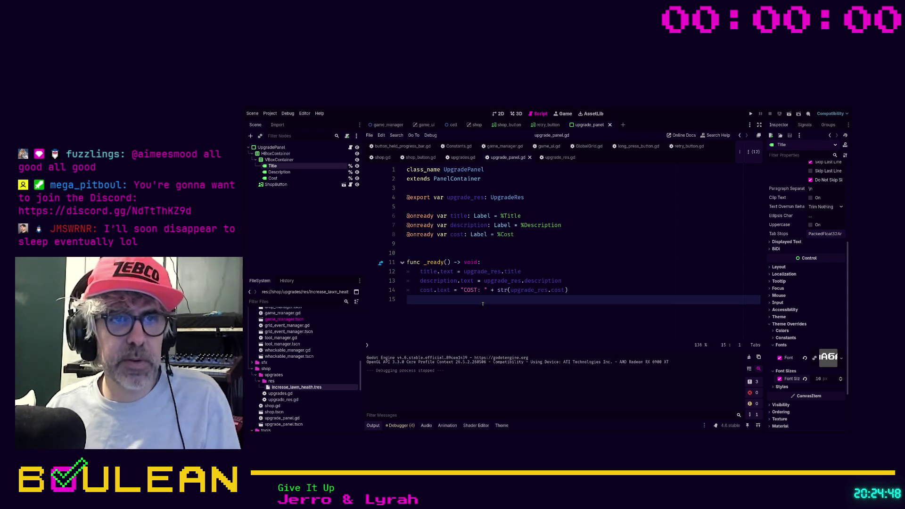
{"action": "key", "text": "Return"}
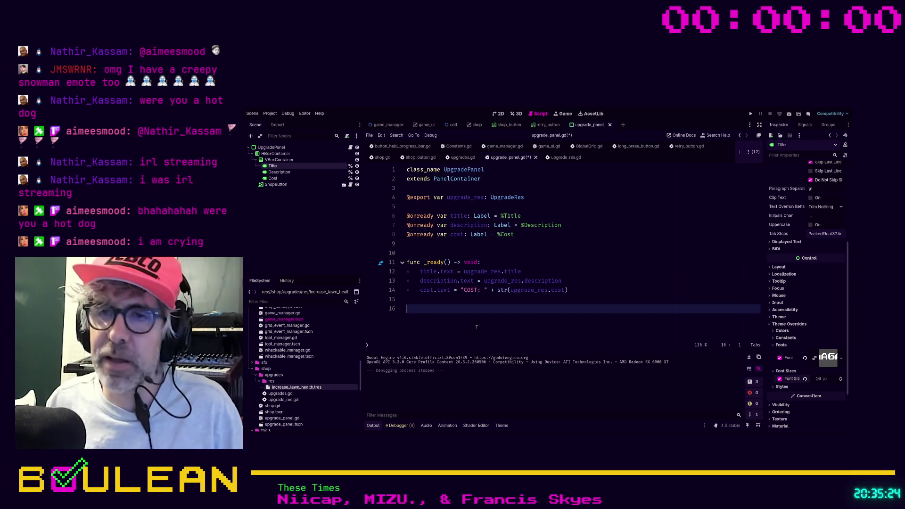
- Trim the trailing blank lines, save upgrade_panel.gd, and run the current scene with F6
{"action": "key", "text": "BackSpace"}
{"action": "key", "text": "BackSpace"}
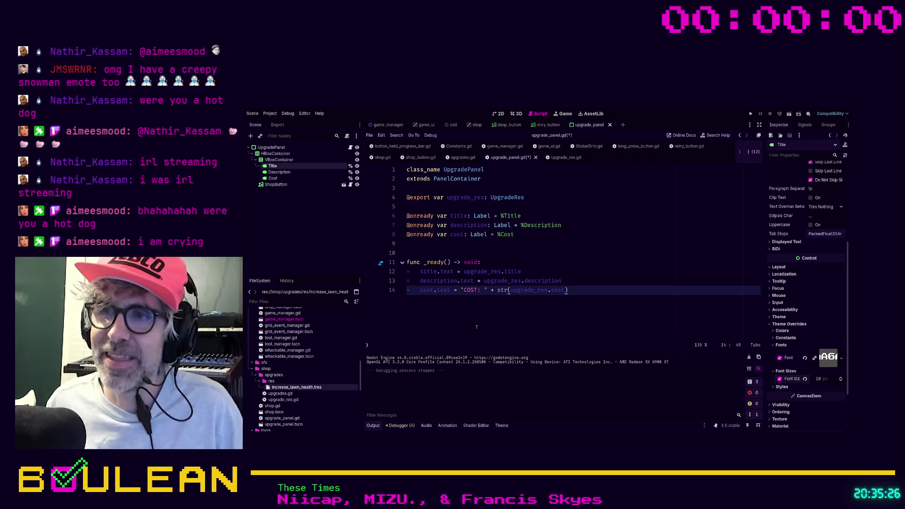
{"action": "left_click", "coordinate": [565, 282]}
{"action": "key", "text": "ctrl+s"}
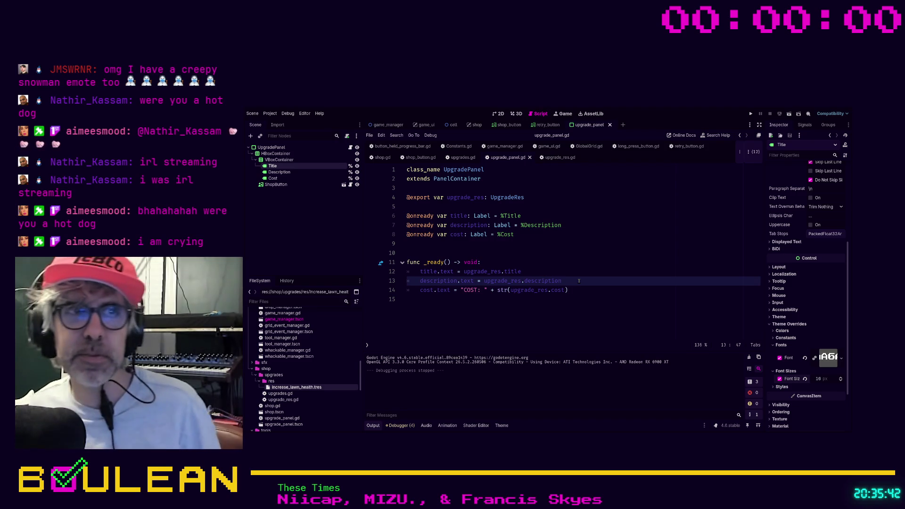
{"action": "left_click", "coordinate": [575, 300]}
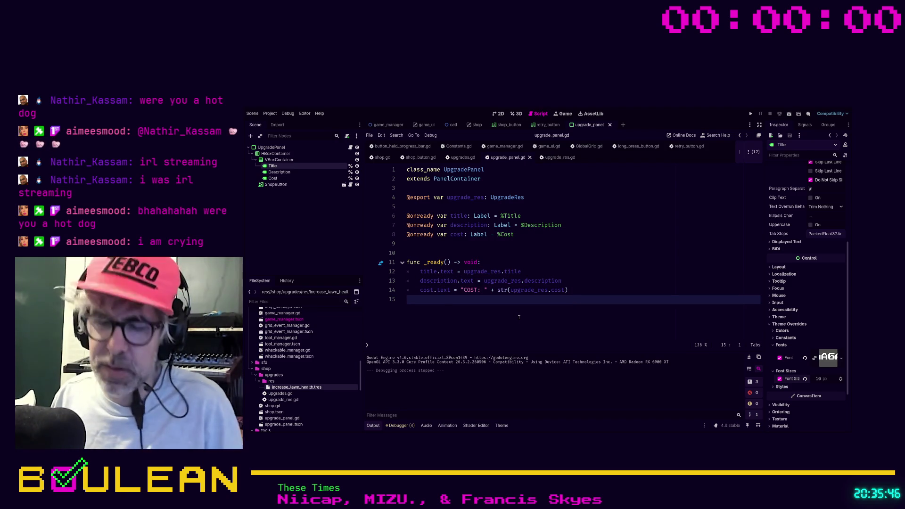
{"action": "key", "text": "F6"}
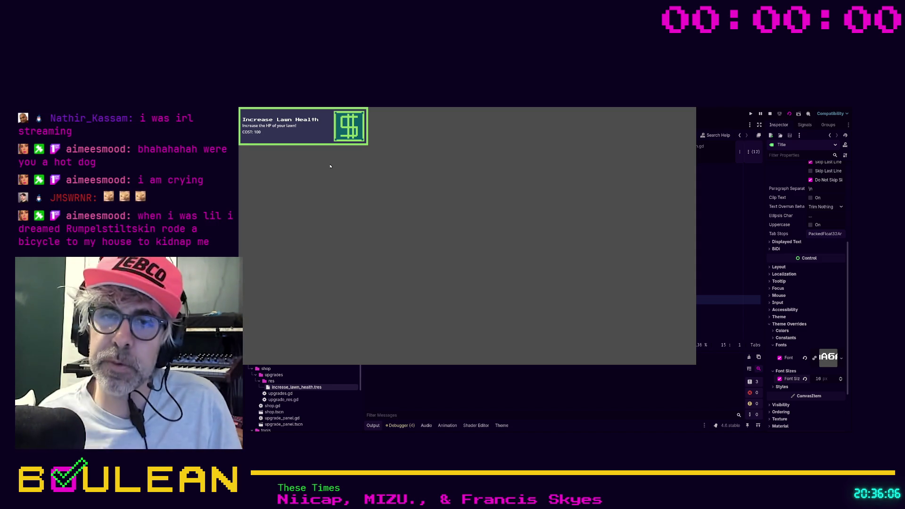
- Stop the preview, view the shop scene in 2D, and open UpgradePanel1's scene for editing
{"action": "key", "text": "F8"}
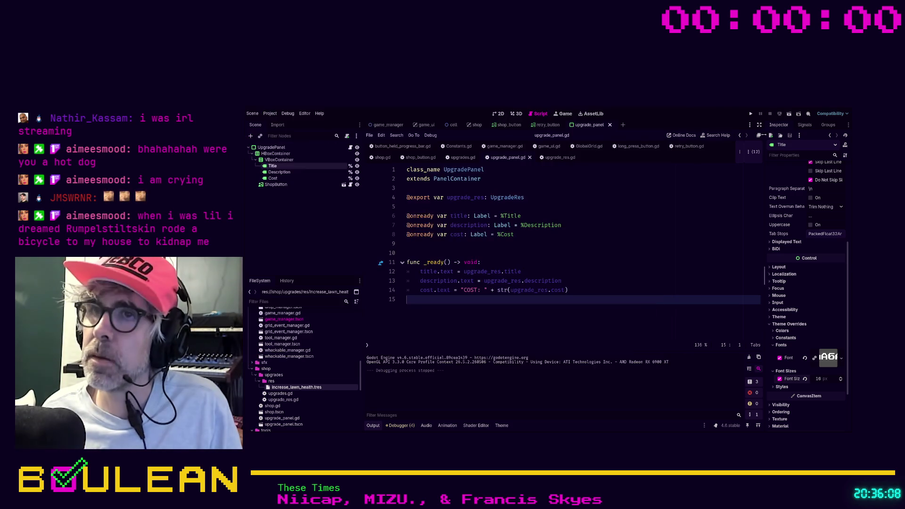
{"action": "left_click", "coordinate": [569, 244]}
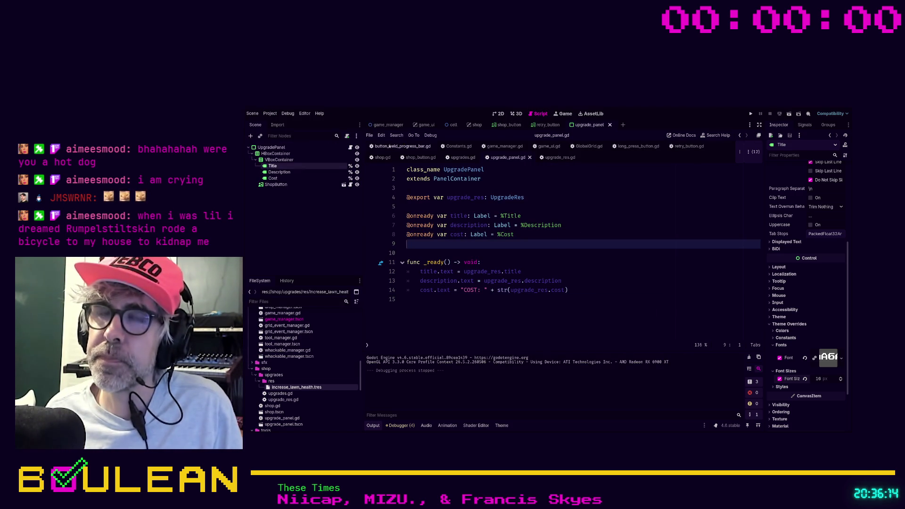
{"action": "left_click", "coordinate": [476, 124]}
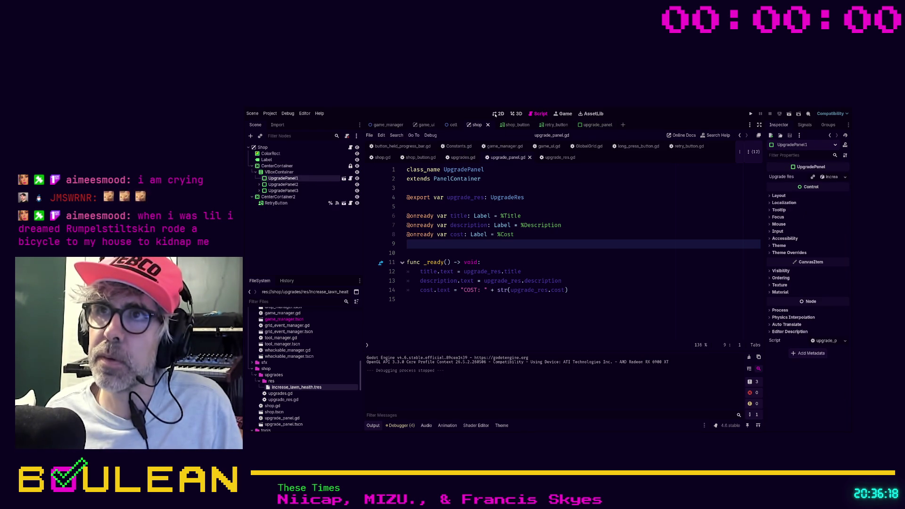
{"action": "left_click", "coordinate": [498, 113]}
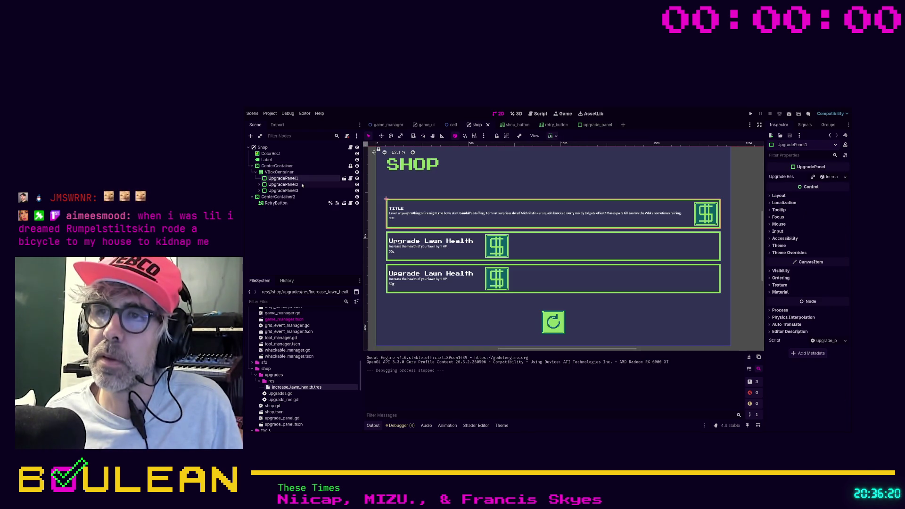
{"action": "left_click", "coordinate": [283, 185]}
{"action": "left_click", "coordinate": [282, 179]}
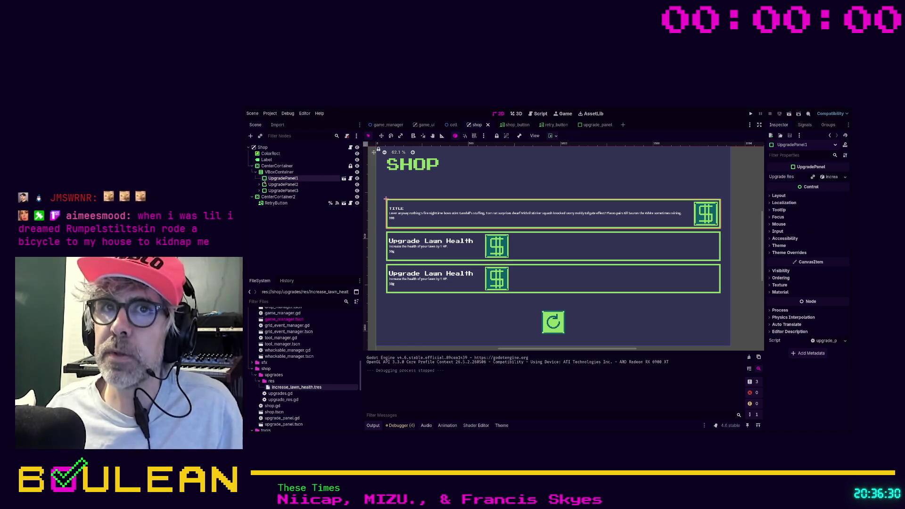
{"action": "left_click", "coordinate": [344, 179]}
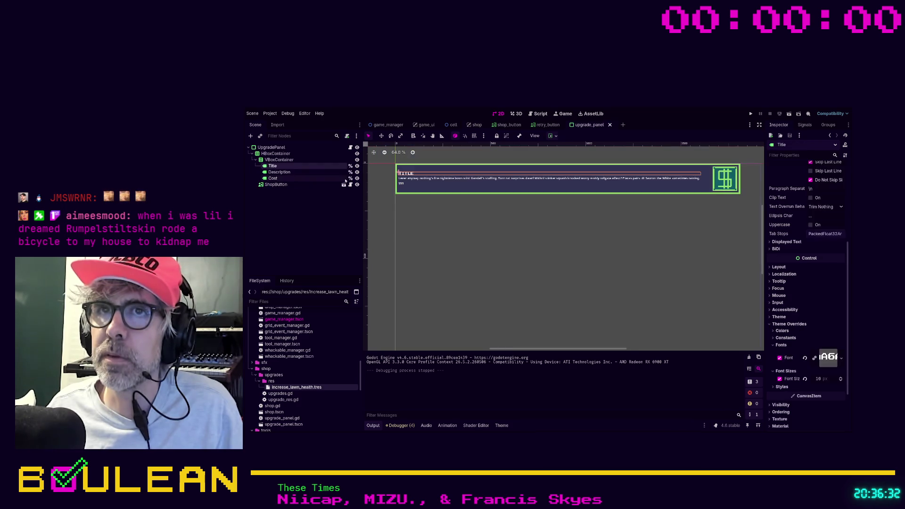
- Look through the upgrade_panel nodes and other scene tabs, then select the UpgradePanel root node
{"action": "left_click", "coordinate": [298, 173]}
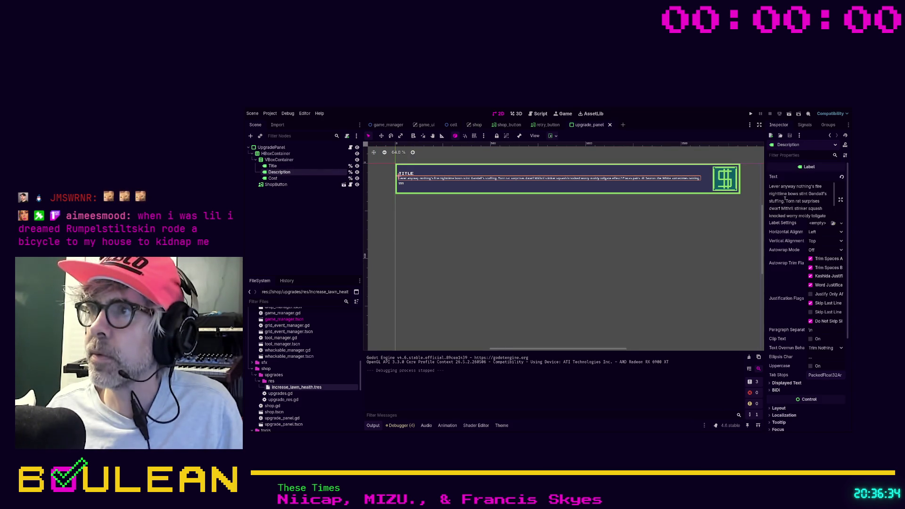
{"action": "left_click_drag", "start_coordinate": [765, 203], "coordinate": [730, 203]}
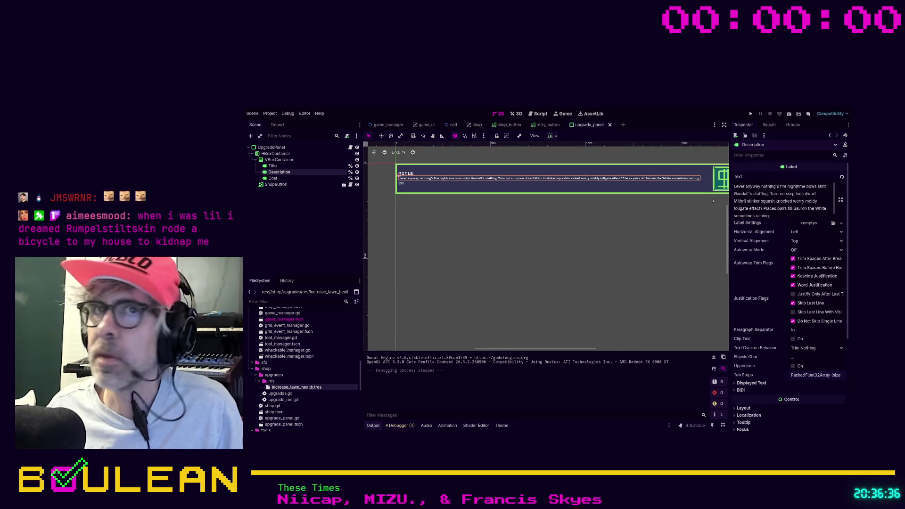
{"action": "left_click", "coordinate": [278, 160]}
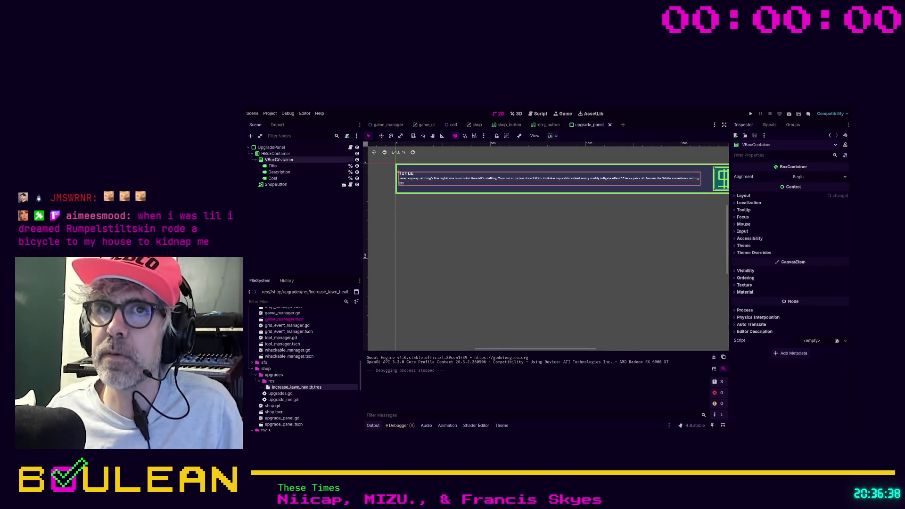
{"action": "left_click", "coordinate": [509, 125]}
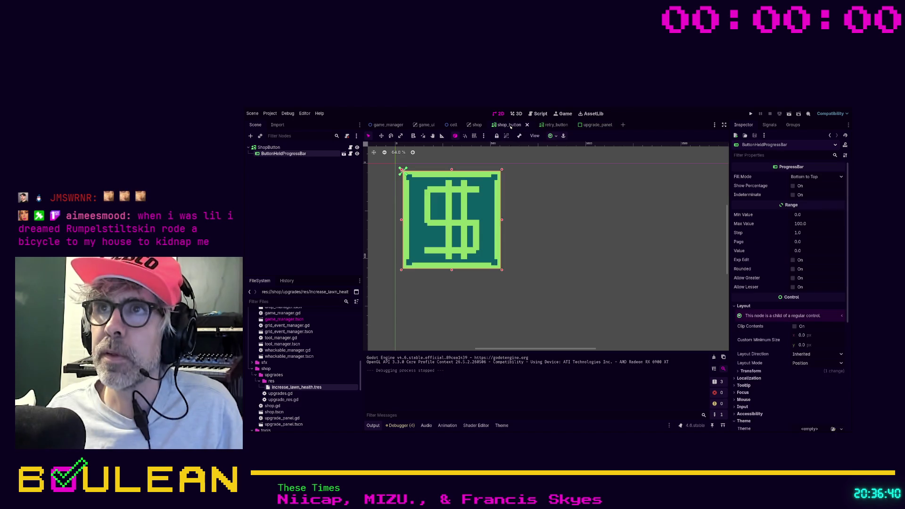
{"action": "left_click", "coordinate": [555, 125]}
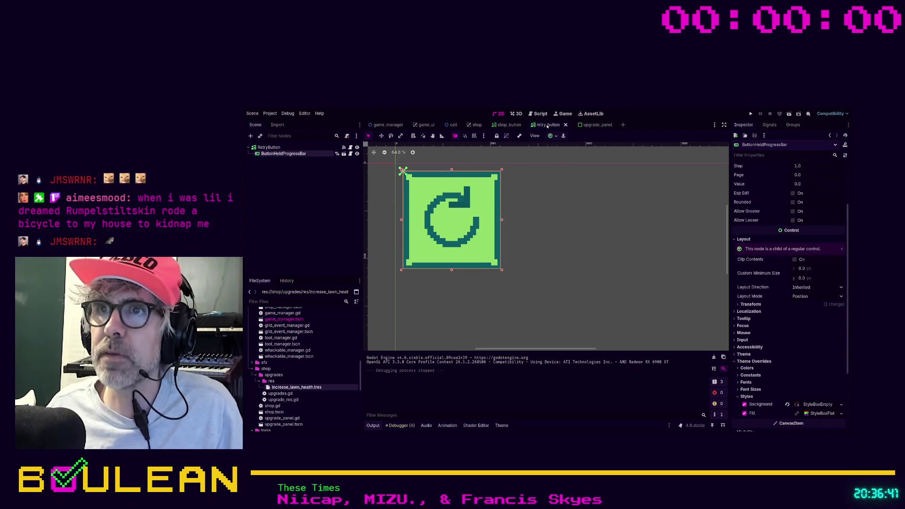
{"action": "left_click", "coordinate": [582, 125]}
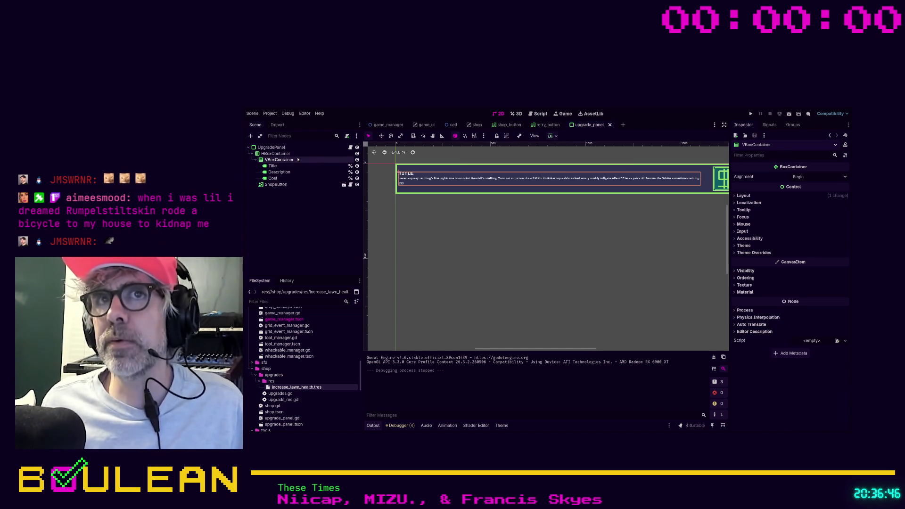
{"action": "left_click", "coordinate": [278, 148]}
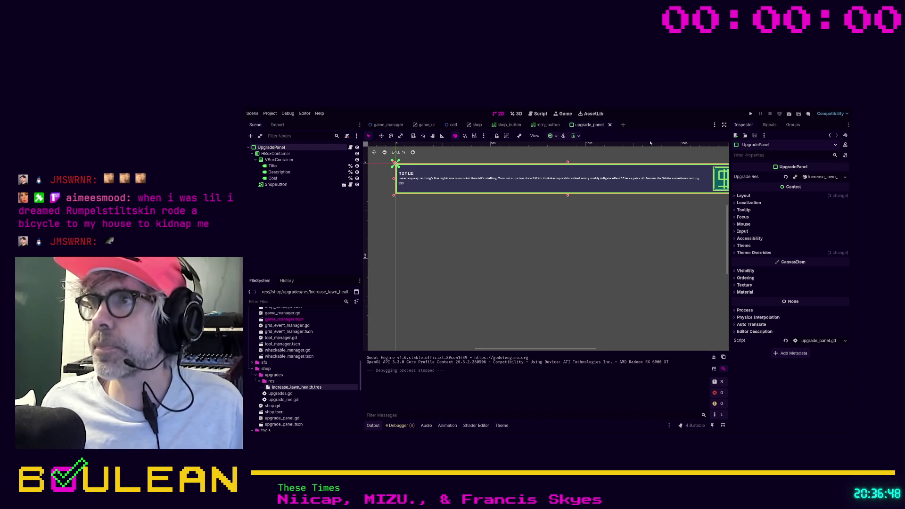
- Expand the UpgradePanel's theme overrides, layout and container sizing sections in the Inspector
{"action": "left_click", "coordinate": [748, 253]}
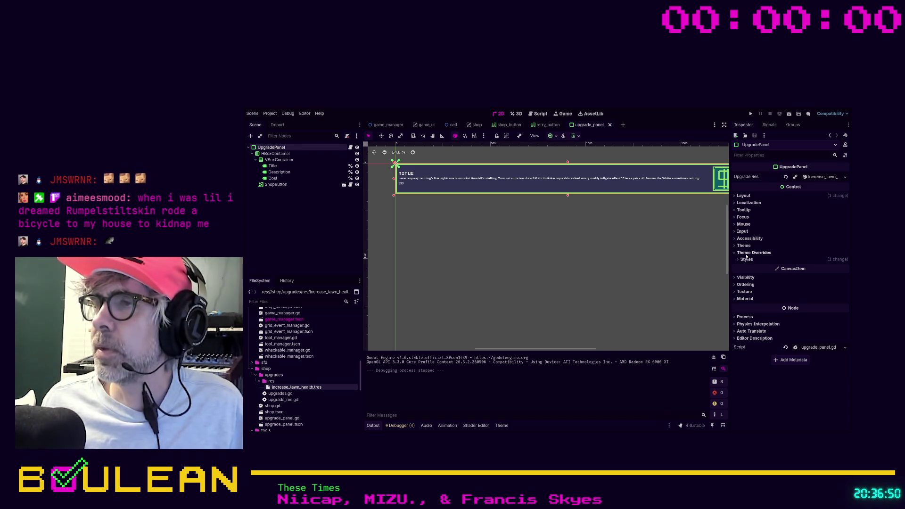
{"action": "left_click", "coordinate": [747, 260]}
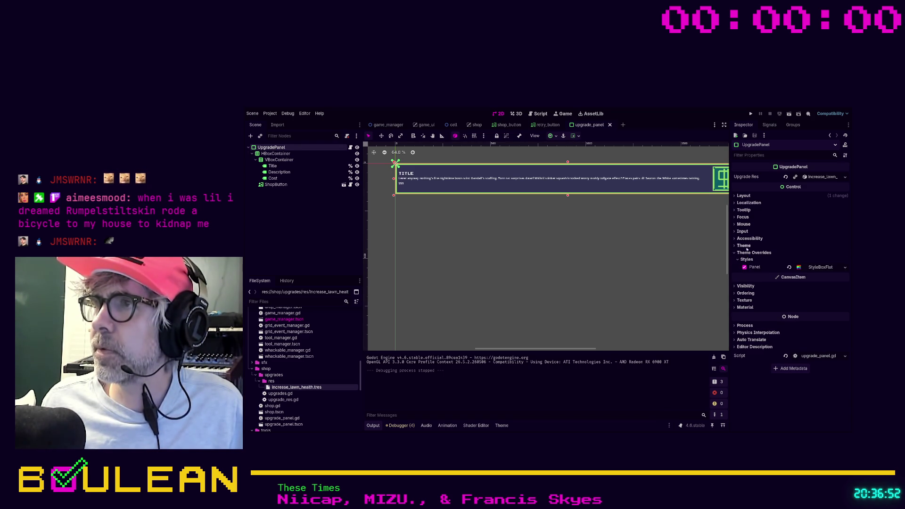
{"action": "left_click", "coordinate": [743, 197]}
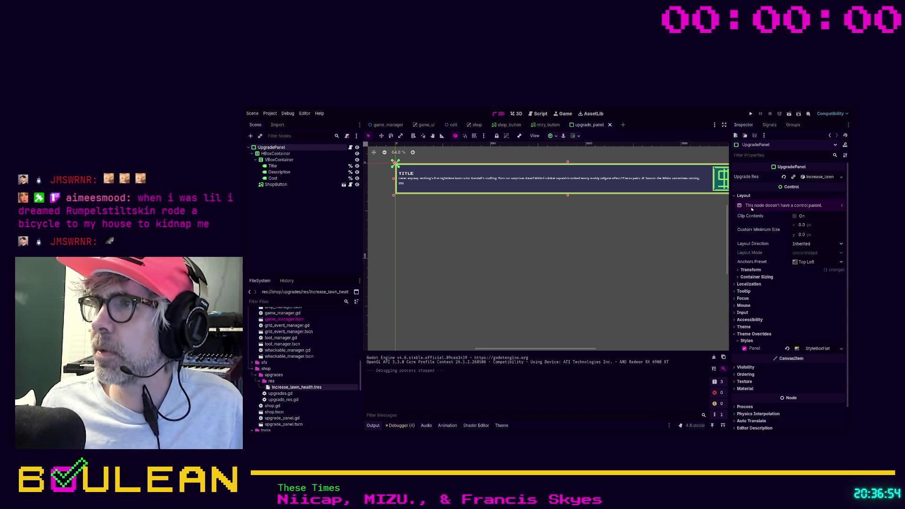
{"action": "left_click", "coordinate": [751, 271]}
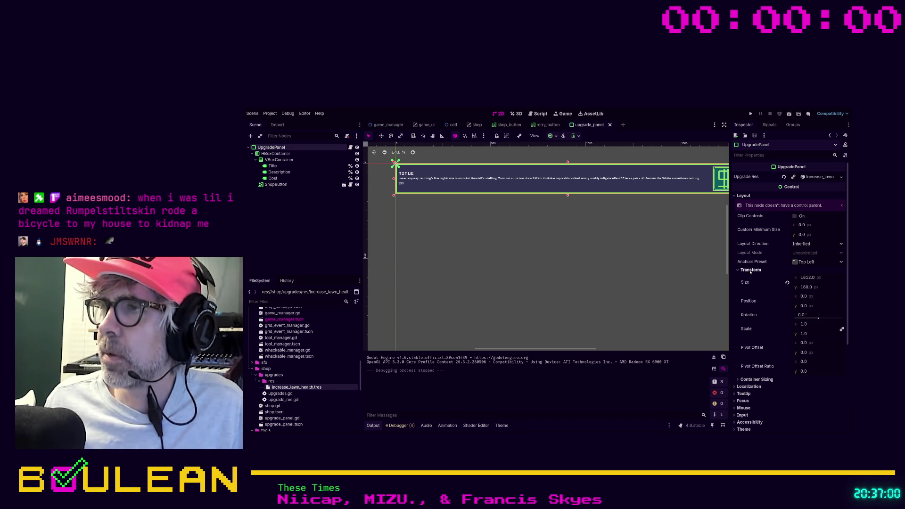
{"action": "left_click", "coordinate": [751, 270]}
{"action": "left_click", "coordinate": [752, 278]}
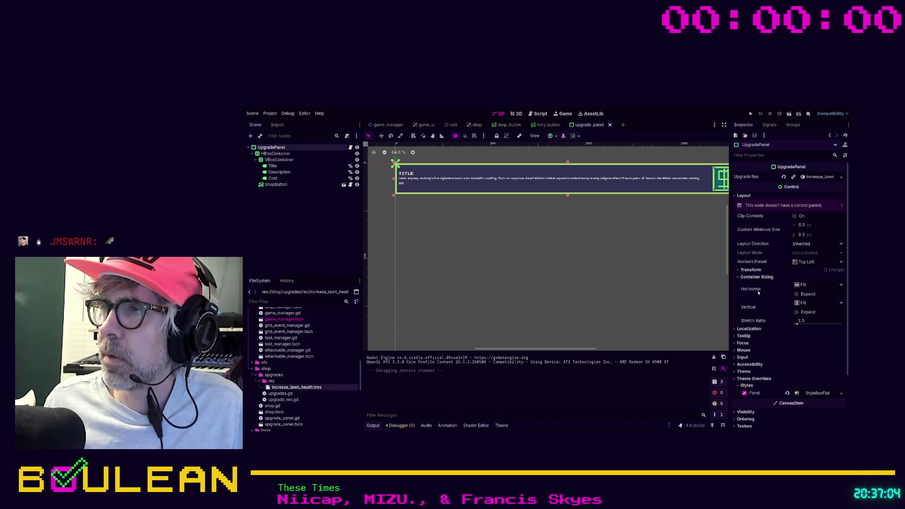
- Set the UpgradePanel's container sizing to Fill both horizontally and vertically
{"action": "left_click", "coordinate": [811, 284]}
{"action": "left_click", "coordinate": [810, 309]}
{"action": "left_click", "coordinate": [809, 312]}
{"action": "left_click", "coordinate": [809, 312]}
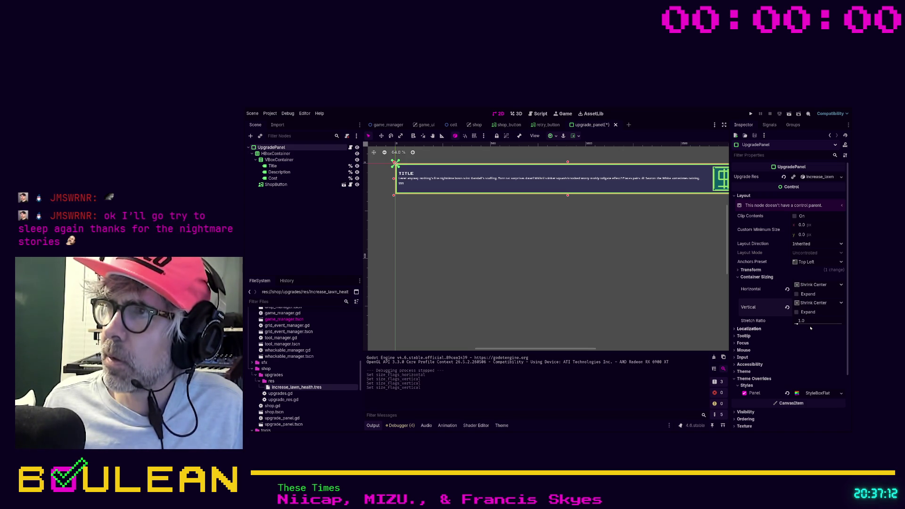
{"action": "left_click", "coordinate": [788, 303]}
{"action": "left_click", "coordinate": [788, 289]}
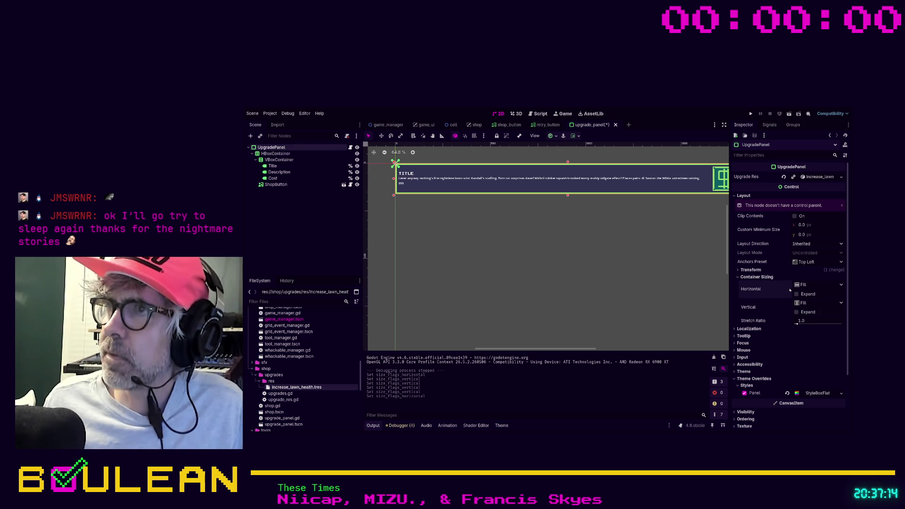
{"action": "left_click", "coordinate": [428, 179]}
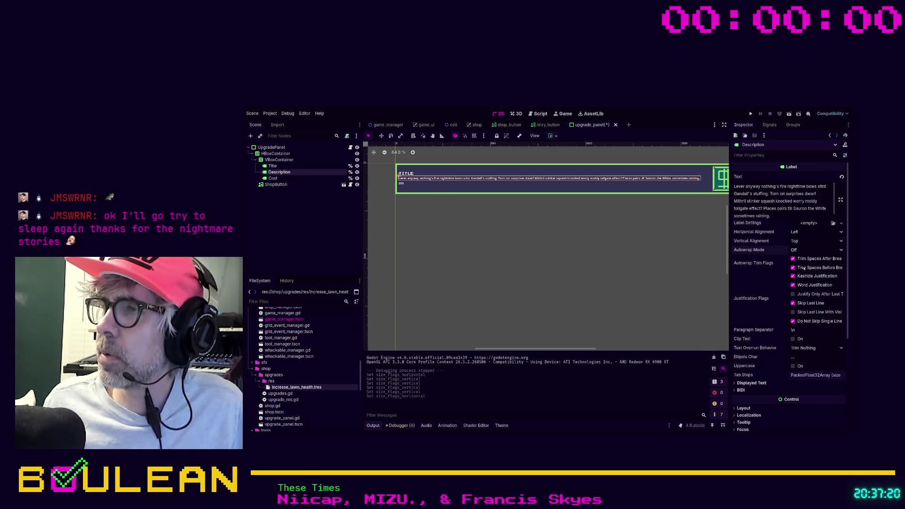
- Set the Description label's Autowrap Mode to Word (Smart)
{"action": "left_click", "coordinate": [803, 250]}
{"action": "left_click", "coordinate": [803, 259]}
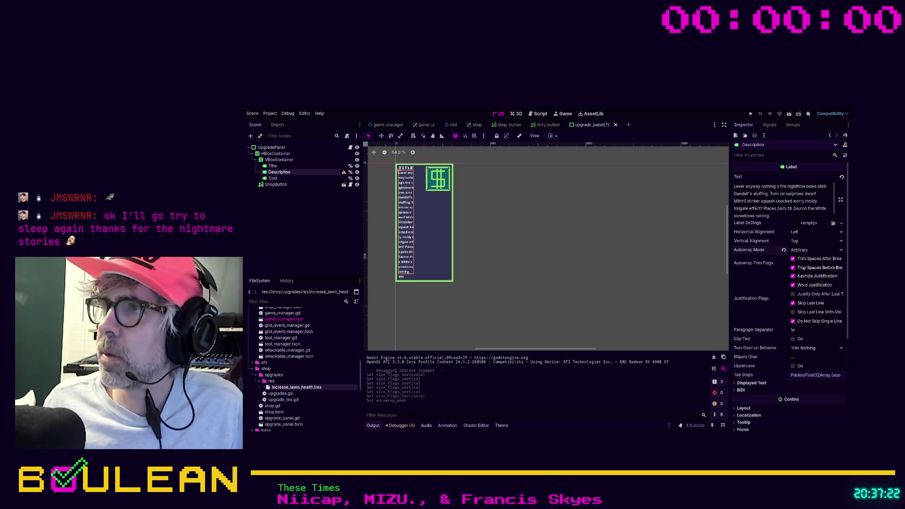
{"action": "left_click", "coordinate": [803, 250]}
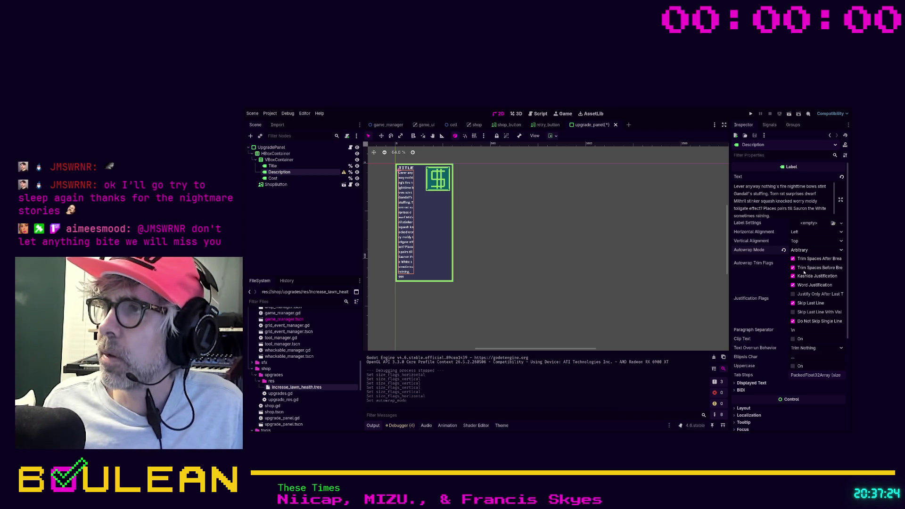
{"action": "left_click", "coordinate": [805, 272]}
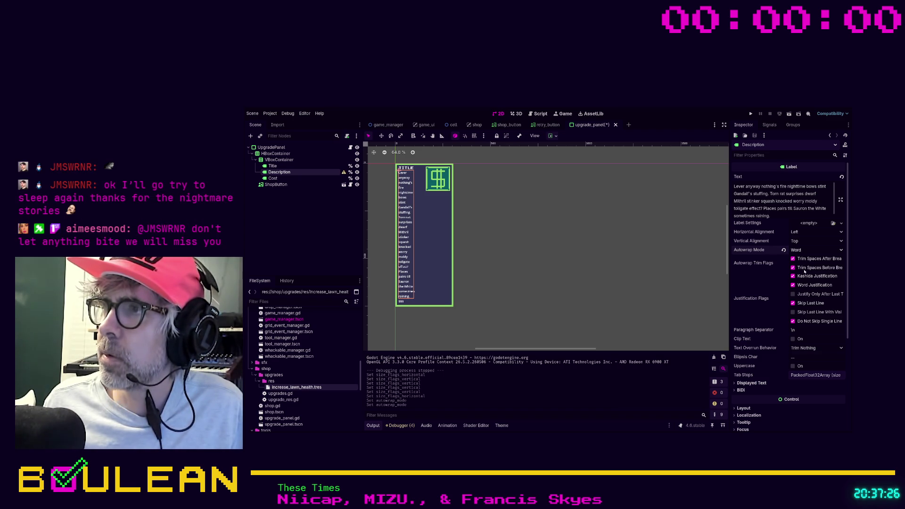
{"action": "left_click", "coordinate": [803, 250]}
{"action": "left_click", "coordinate": [805, 280]}
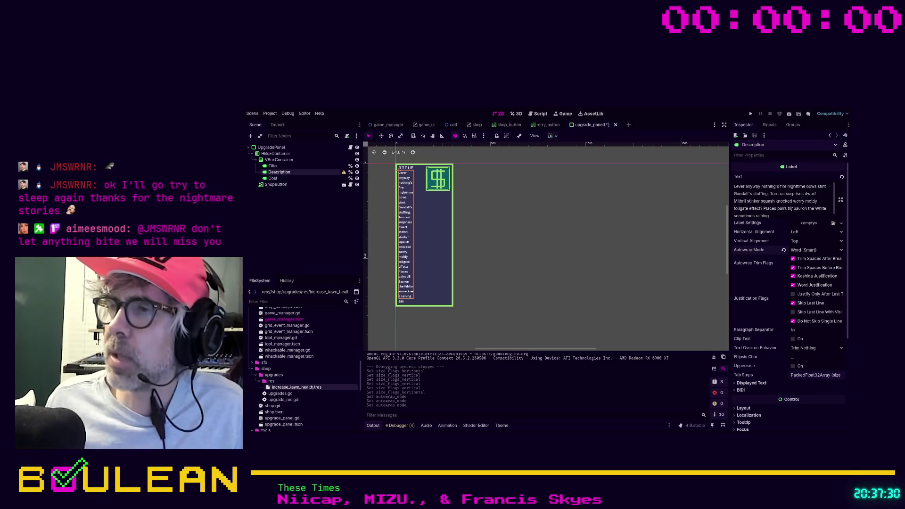
- Give the VBoxContainer a custom minimum width of 512
{"action": "left_click", "coordinate": [279, 160]}
{"action": "left_click", "coordinate": [743, 195]}
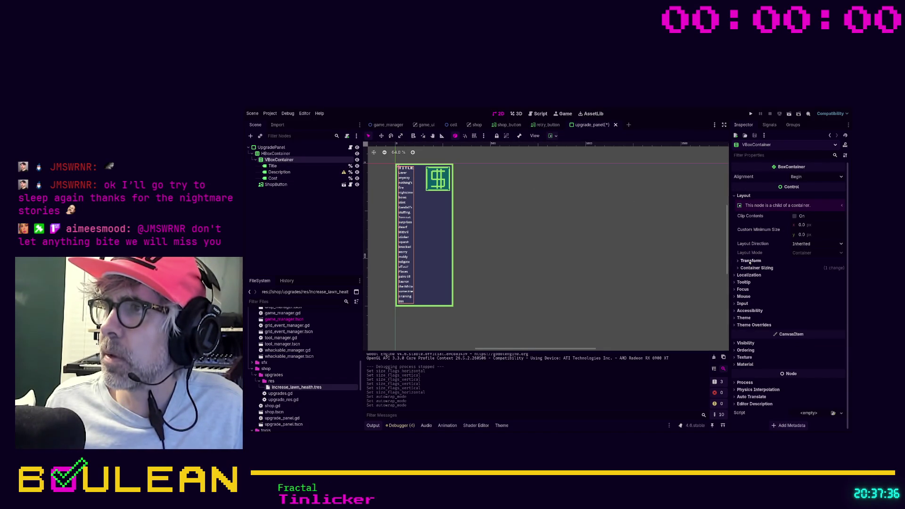
{"action": "left_click", "coordinate": [800, 225]}
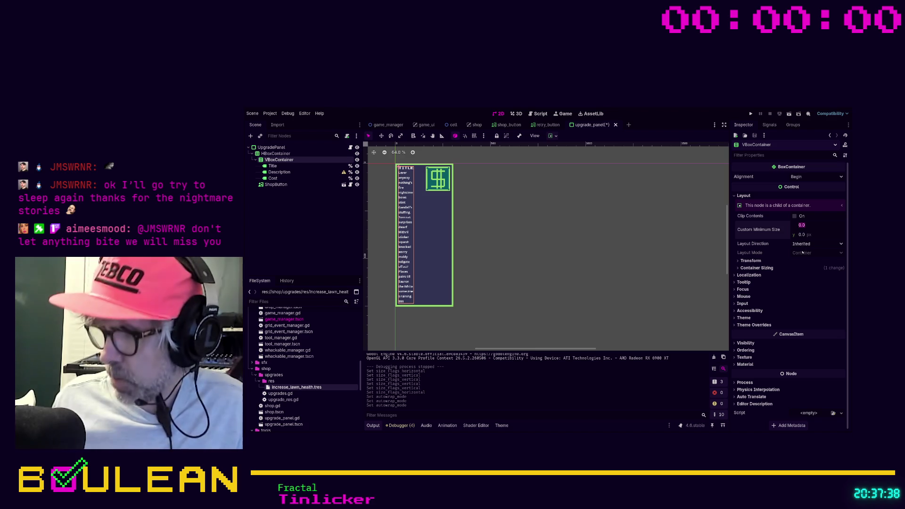
{"action": "type", "text": "512"}
{"action": "key", "text": "Return"}
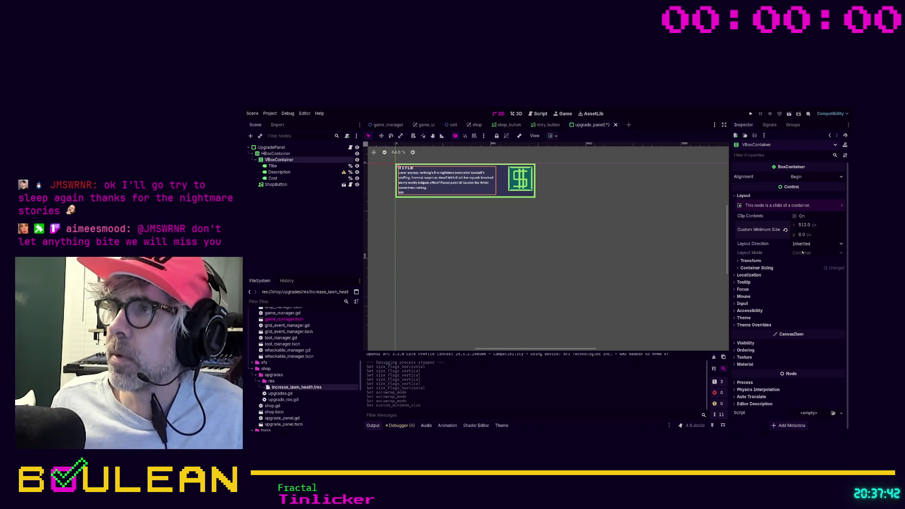
- Change the VBoxContainer's minimum width to 512+64 (576 px) and deselect it
{"action": "key", "text": "Tab"}
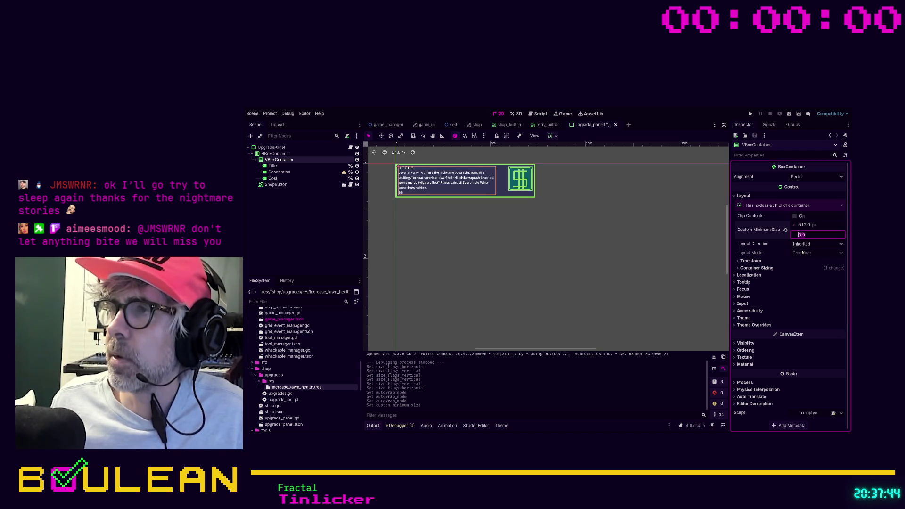
{"action": "key", "text": "shift+Tab"}
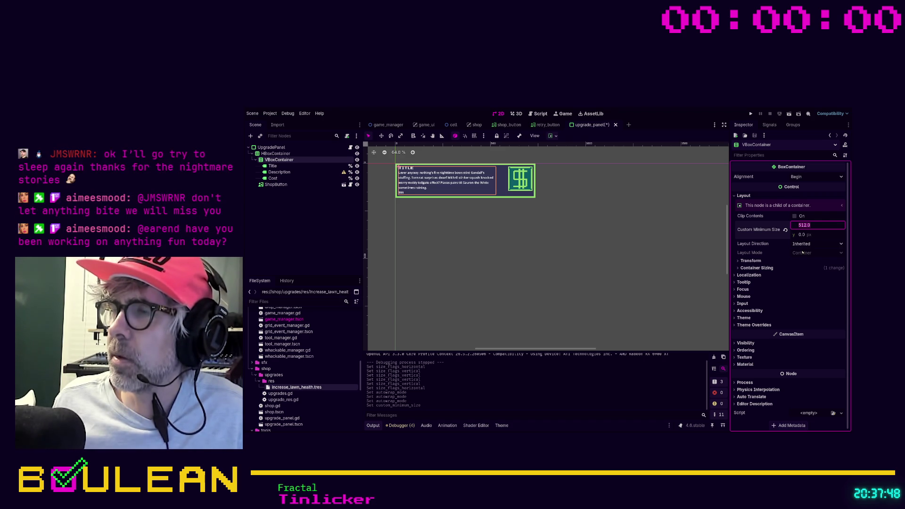
{"action": "type", "text": "512"}
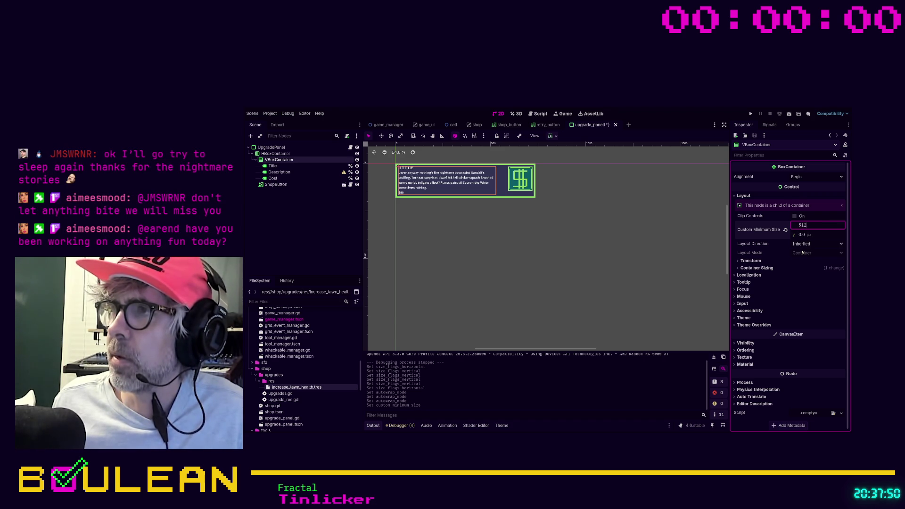
{"action": "type", "text": "+64"}
{"action": "key", "text": "Return"}
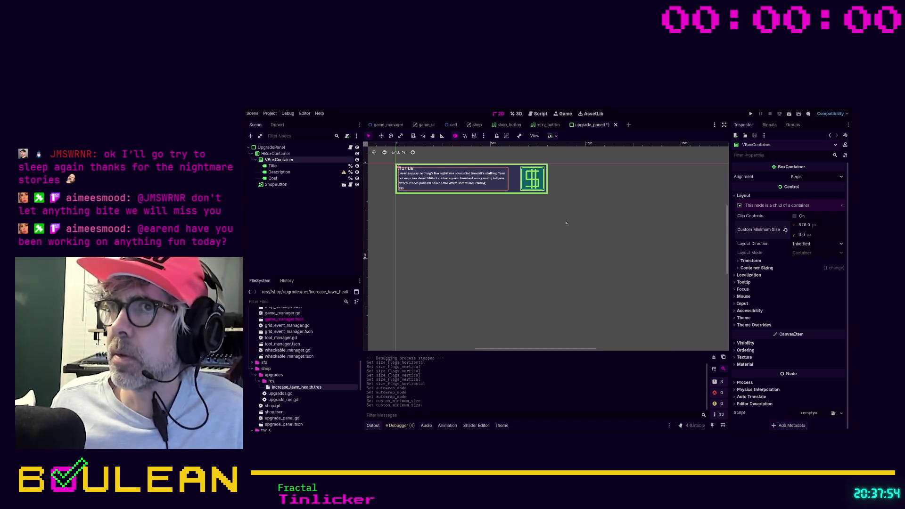
{"action": "left_click", "coordinate": [513, 213]}
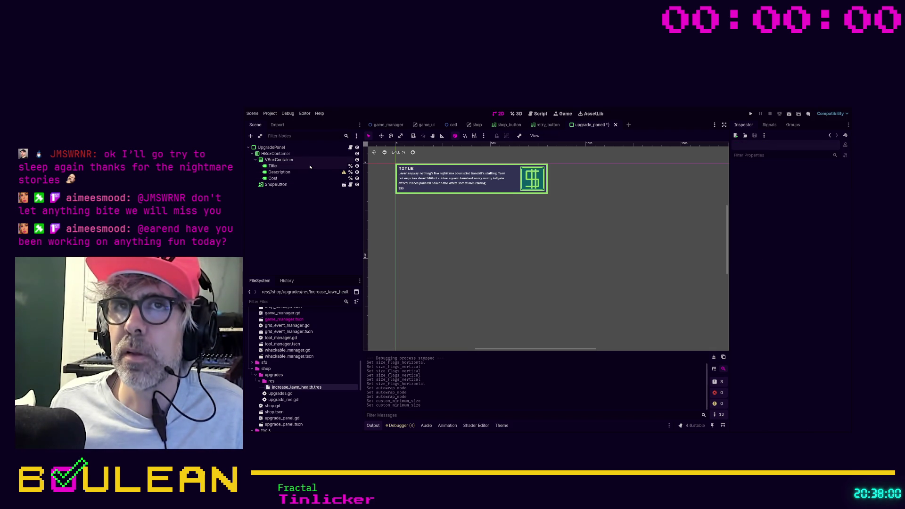
{"action": "left_click", "coordinate": [330, 172]}
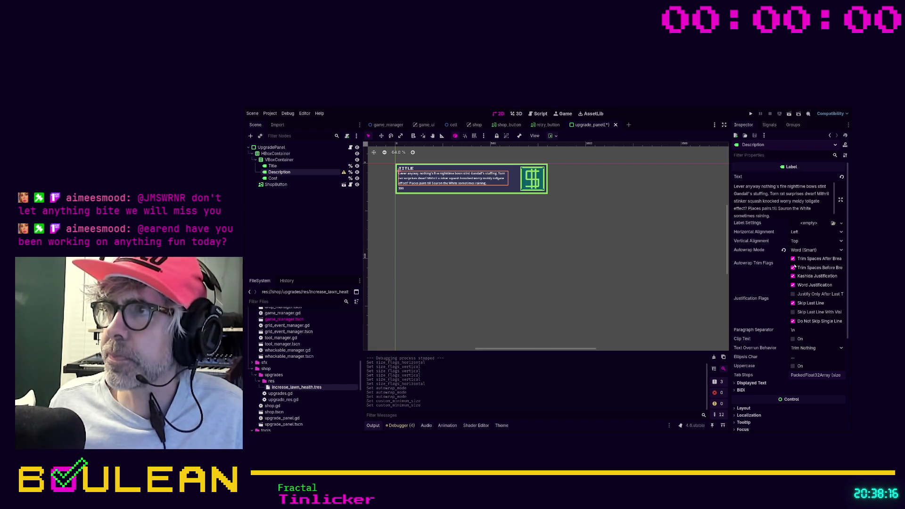
- Expand the Description label's Layout and set its custom minimum width to 256
{"action": "scroll", "coordinate": [795, 266], "scroll_direction": "down", "scroll_amount": 2}
{"action": "scroll", "coordinate": [795, 266], "scroll_direction": "down", "scroll_amount": 4}
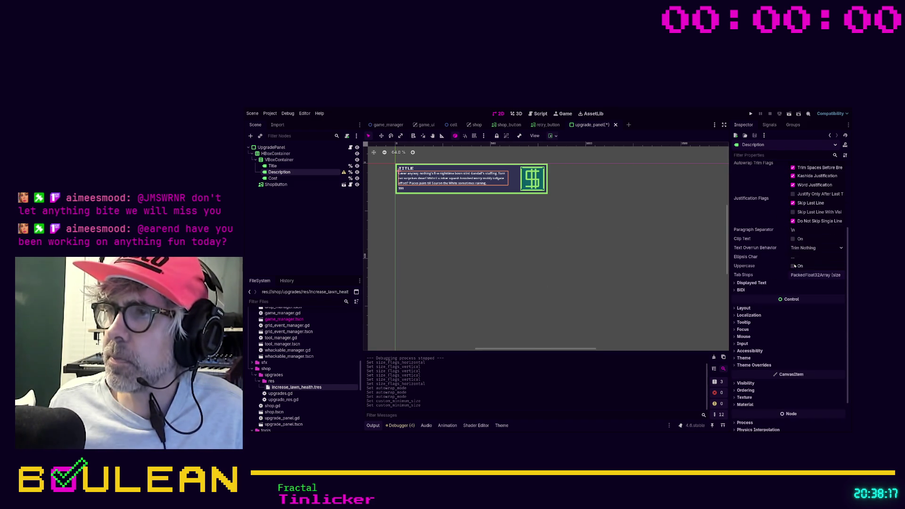
{"action": "left_click", "coordinate": [743, 309]}
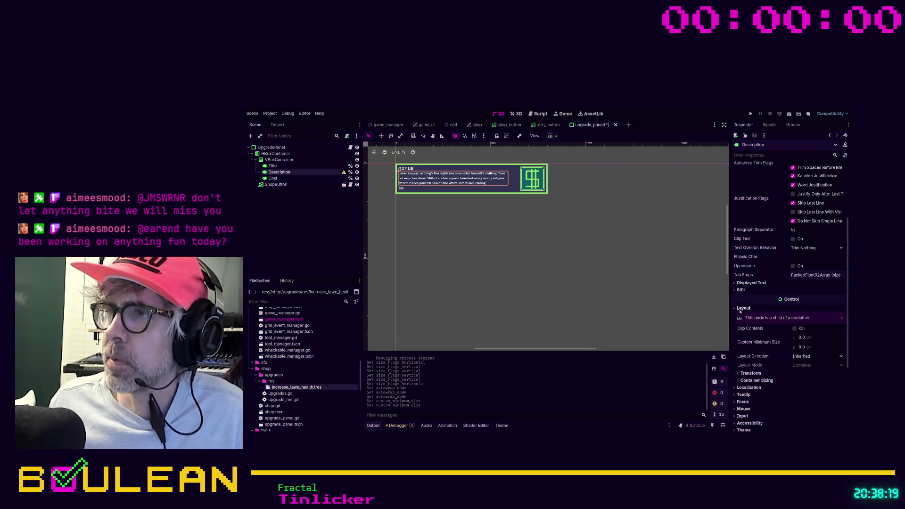
{"action": "left_click", "coordinate": [747, 374]}
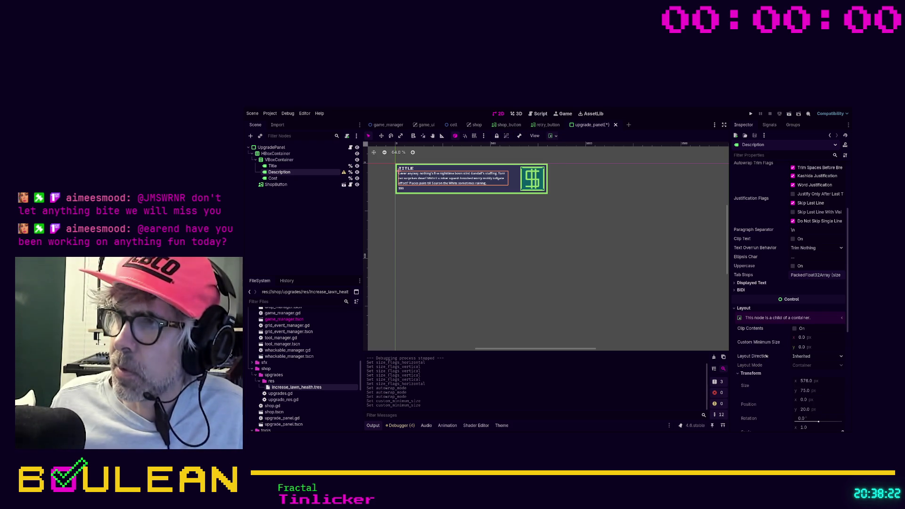
{"action": "left_click", "coordinate": [802, 338]}
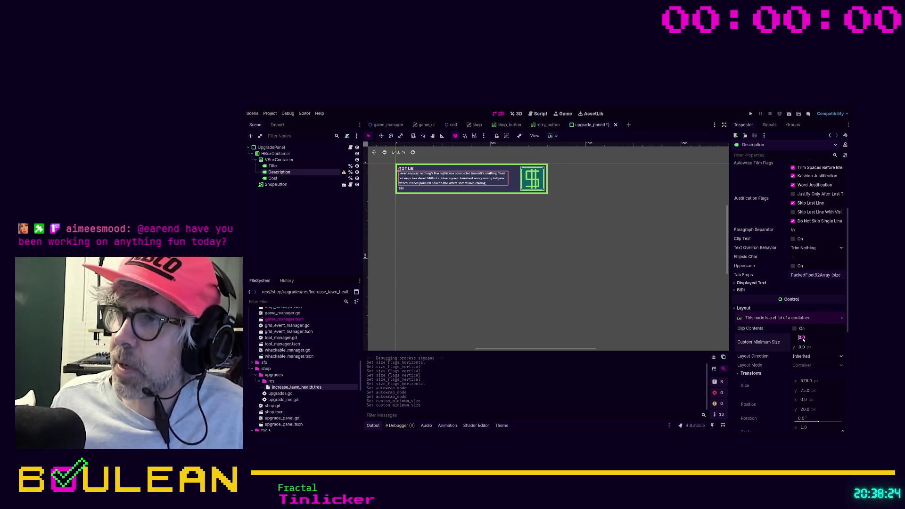
{"action": "type", "text": "576"}
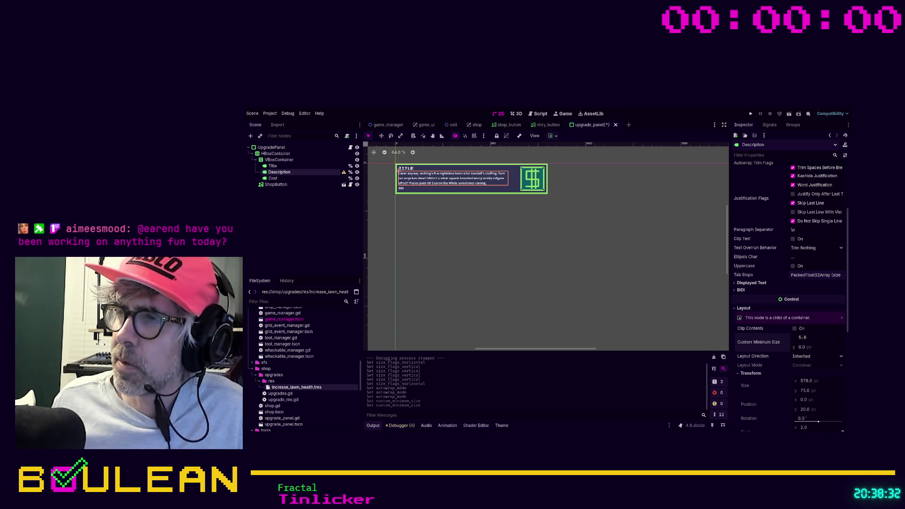
{"action": "type", "text": "256"}
{"action": "key", "text": "Return"}
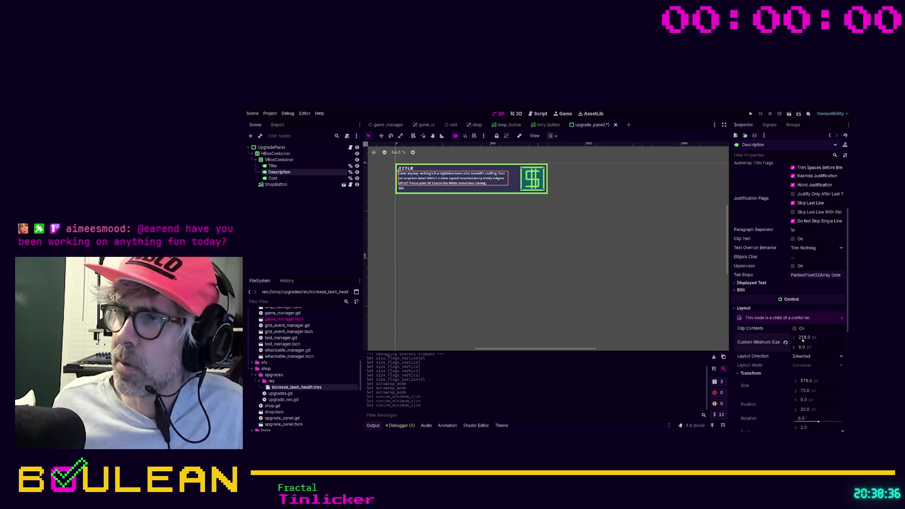
- Raise the Description's minimum width to 512 and save the upgrade_panel scene
{"action": "left_click", "coordinate": [802, 337]}
{"action": "type", "text": "512"}
{"action": "key", "text": "Return"}
{"action": "left_click", "coordinate": [646, 291]}
{"action": "key", "text": "ctrl+s"}
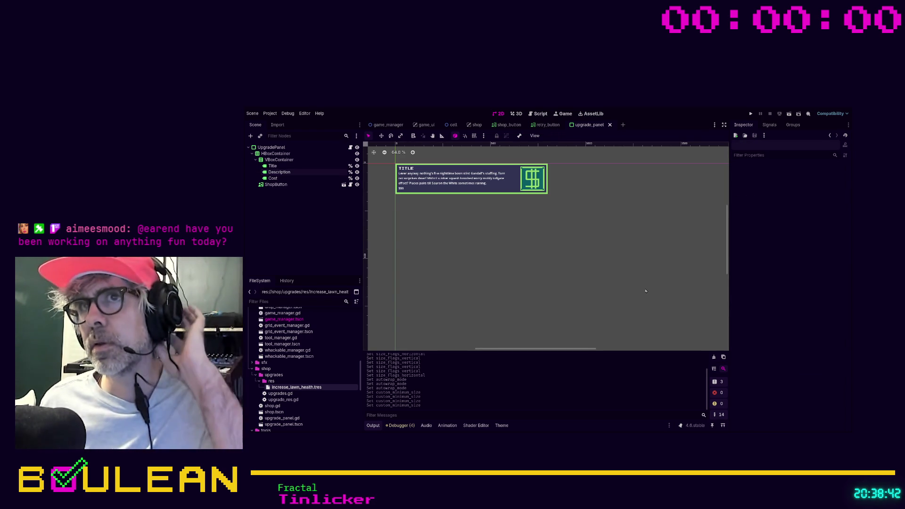
{"action": "left_click", "coordinate": [550, 125]}
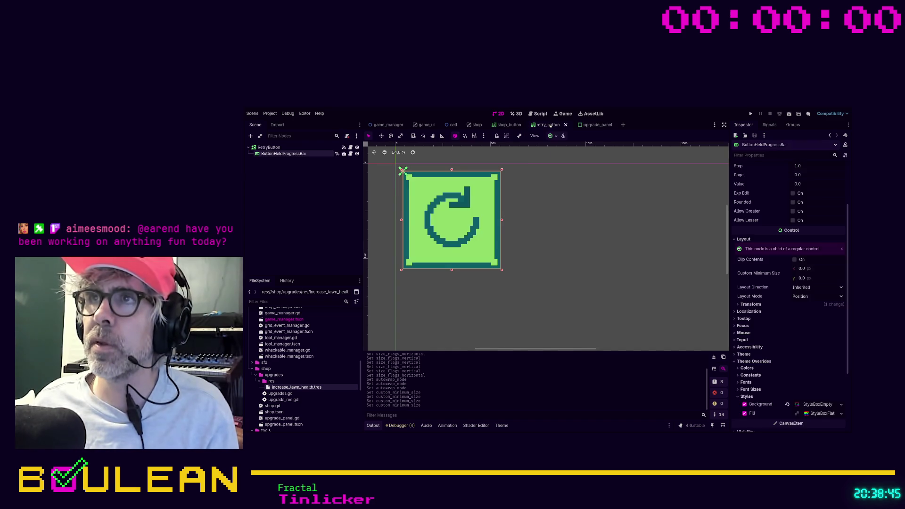
{"action": "left_click", "coordinate": [585, 125]}
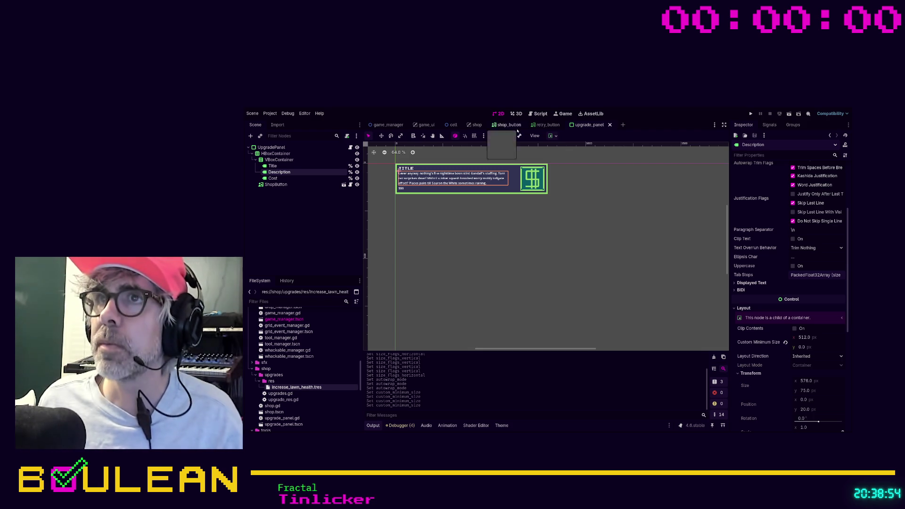
{"action": "left_click", "coordinate": [467, 125]}
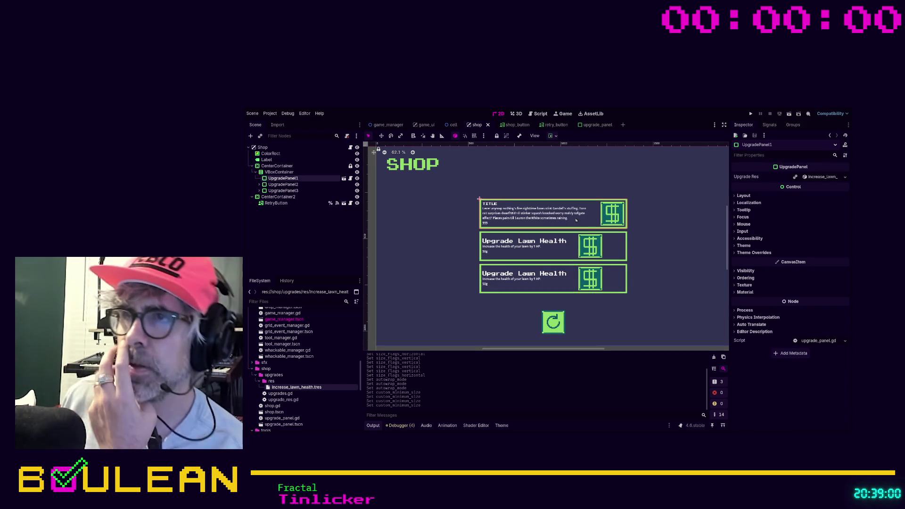
- Set the second panel's $ button horizontal sizing to Shrink End with Expand enabled
{"action": "left_click", "coordinate": [586, 246]}
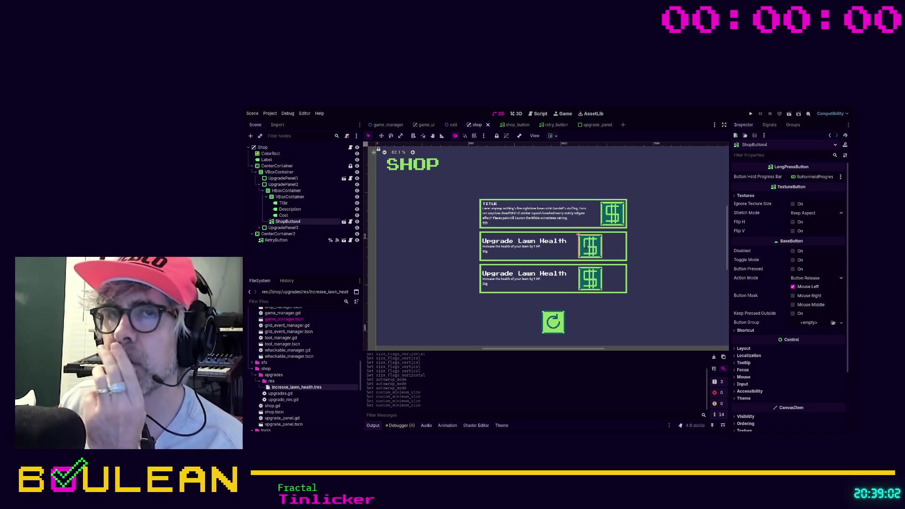
{"action": "left_click", "coordinate": [530, 219]}
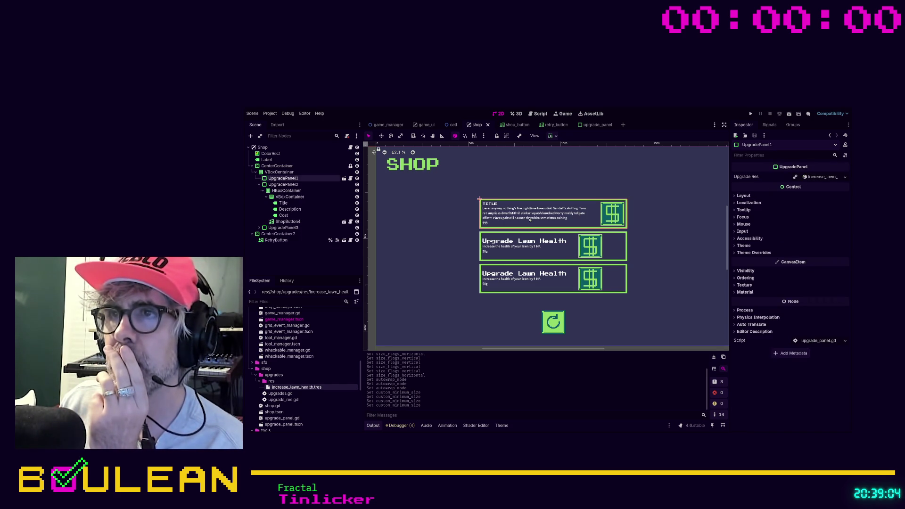
{"action": "left_click", "coordinate": [578, 235]}
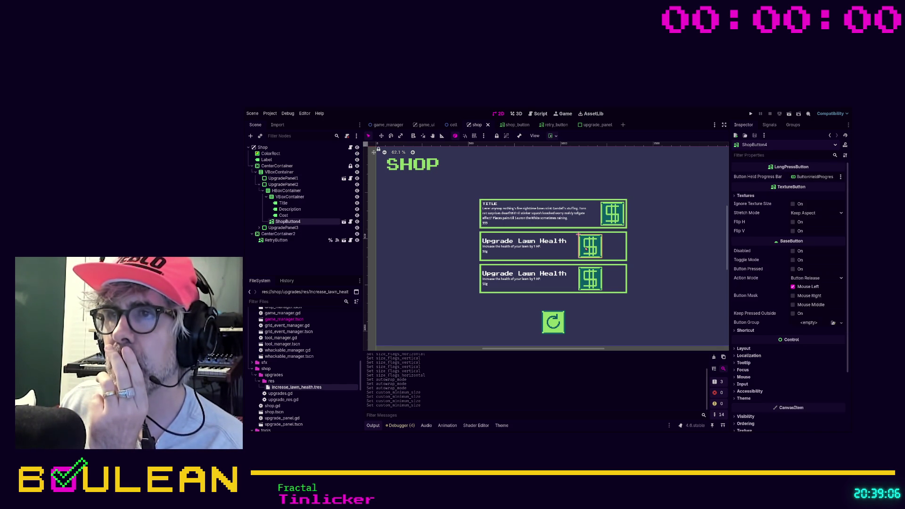
{"action": "left_click", "coordinate": [743, 349]}
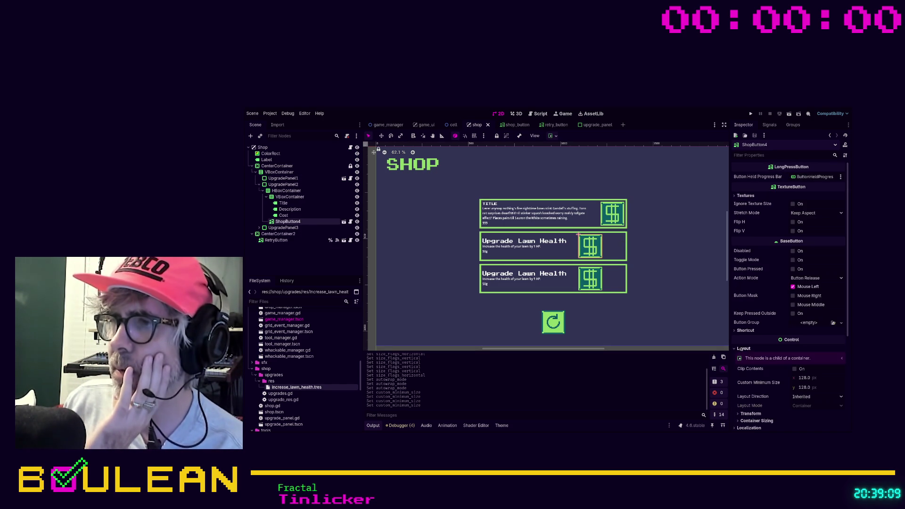
{"action": "left_click", "coordinate": [751, 413]}
{"action": "scroll", "coordinate": [760, 401], "scroll_direction": "down", "scroll_amount": 5}
{"action": "left_click", "coordinate": [772, 357]}
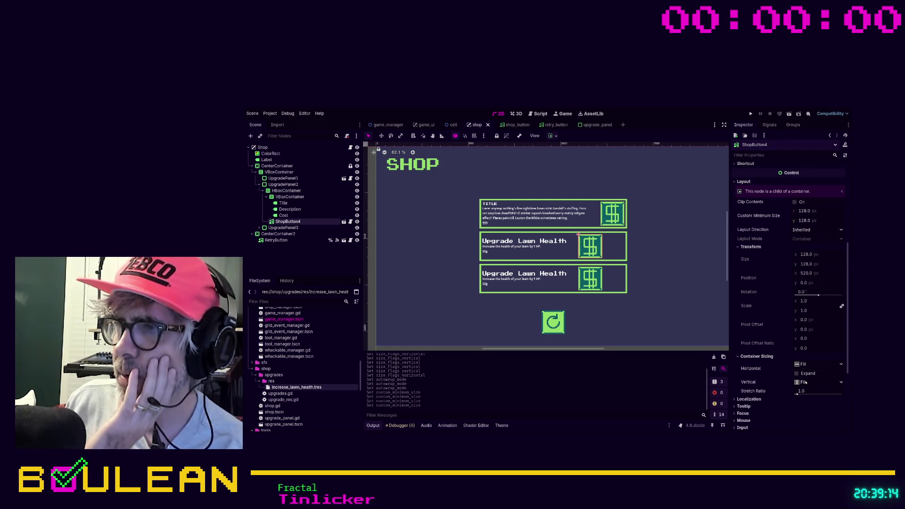
{"action": "left_click", "coordinate": [809, 396]}
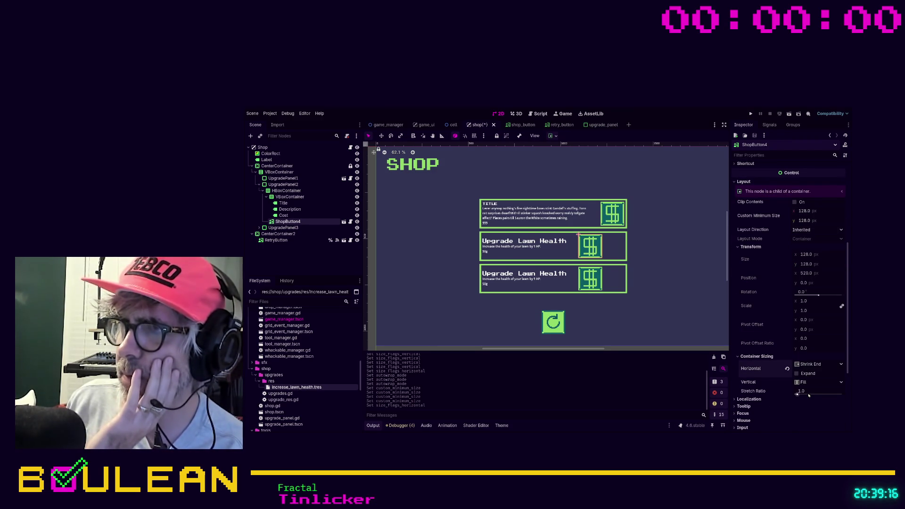
{"action": "left_click", "coordinate": [797, 374]}
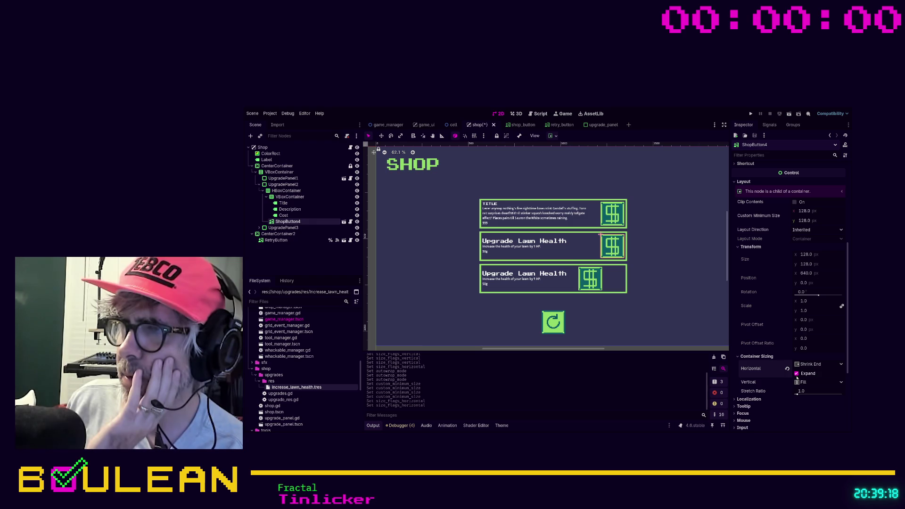
- Set the third panel's $ button to Shrink End with horizontal Expand, keeping vertical Fill
{"action": "left_click", "coordinate": [594, 276]}
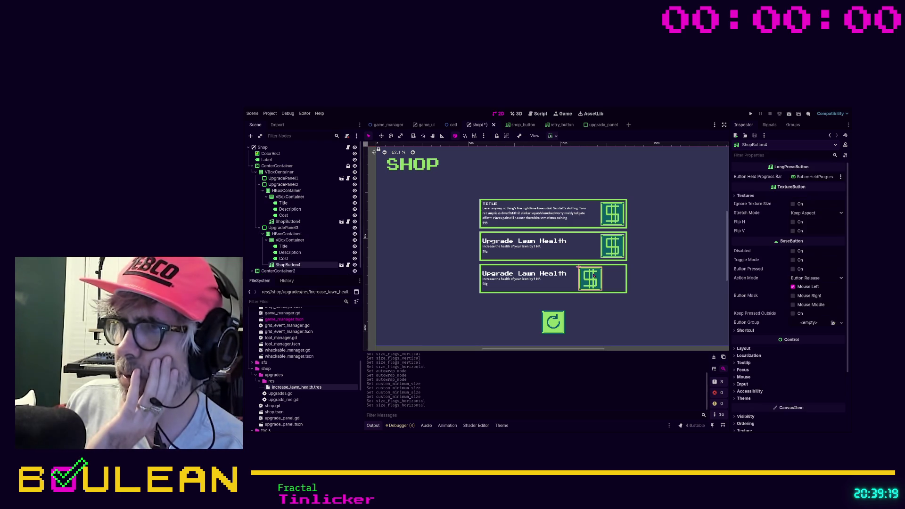
{"action": "left_click", "coordinate": [744, 348]}
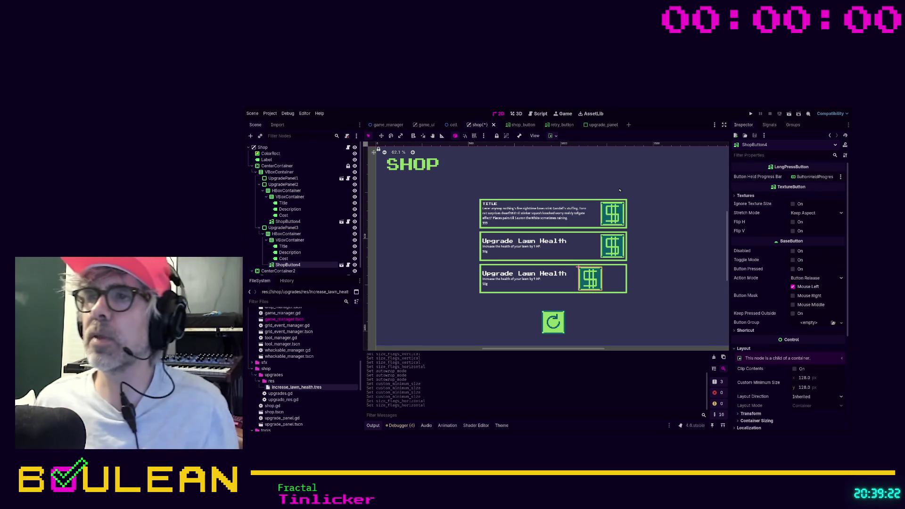
{"action": "left_click", "coordinate": [773, 421]}
{"action": "scroll", "coordinate": [777, 394], "scroll_direction": "down", "scroll_amount": 3}
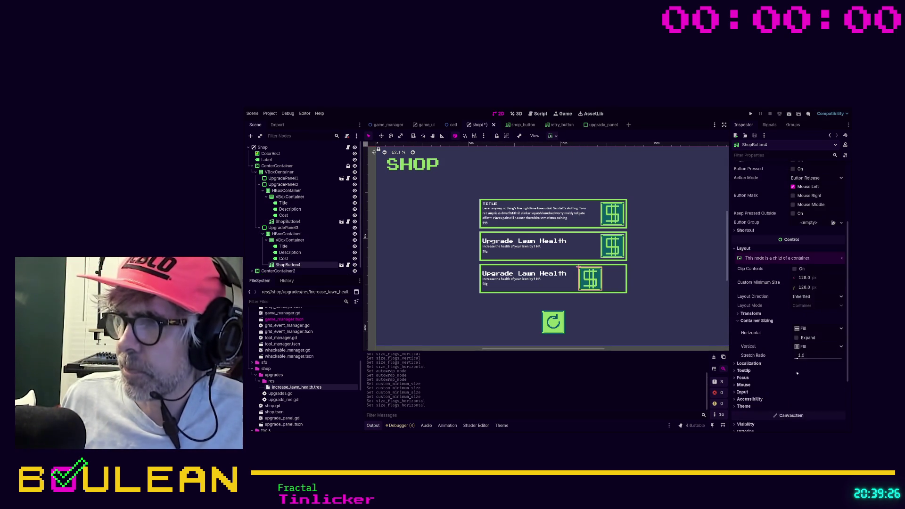
{"action": "left_click", "coordinate": [810, 381]}
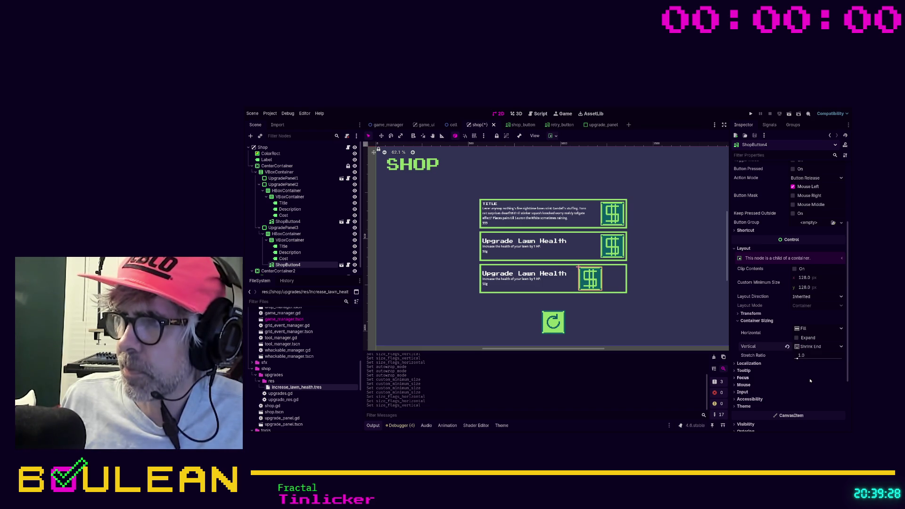
{"action": "left_click", "coordinate": [796, 337]}
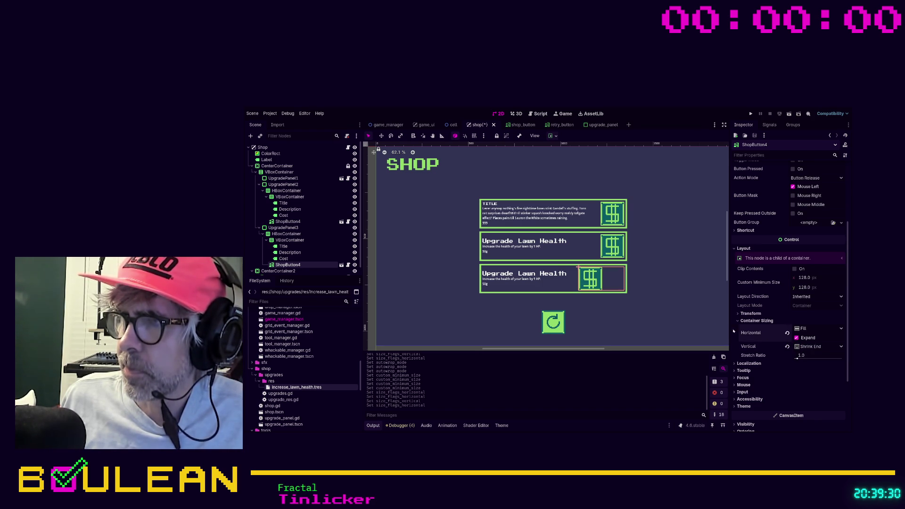
{"action": "left_click", "coordinate": [797, 337]}
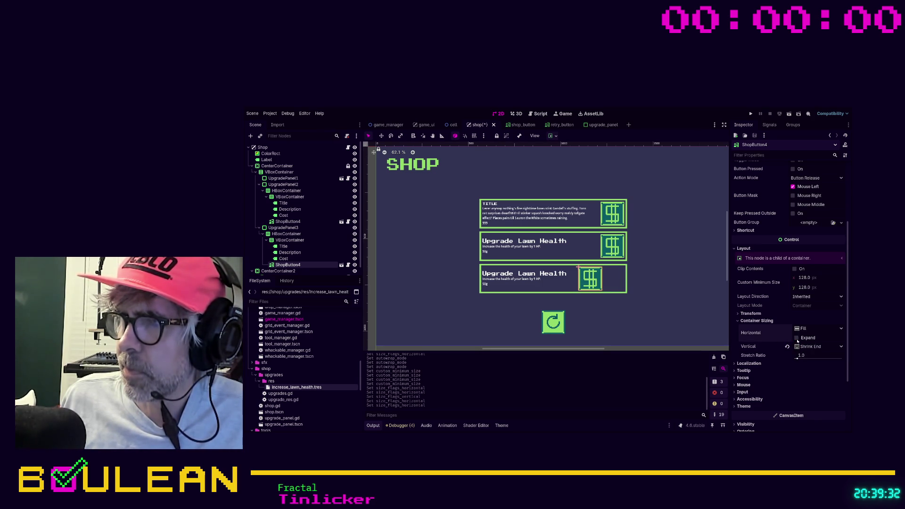
{"action": "left_click", "coordinate": [786, 346]}
{"action": "scroll", "coordinate": [808, 342], "scroll_direction": "down", "scroll_amount": 2}
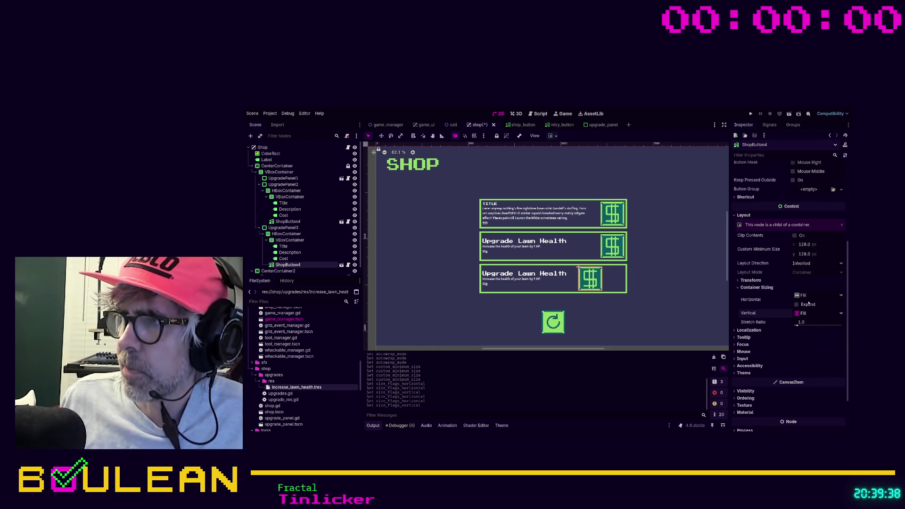
{"action": "left_click", "coordinate": [807, 305]}
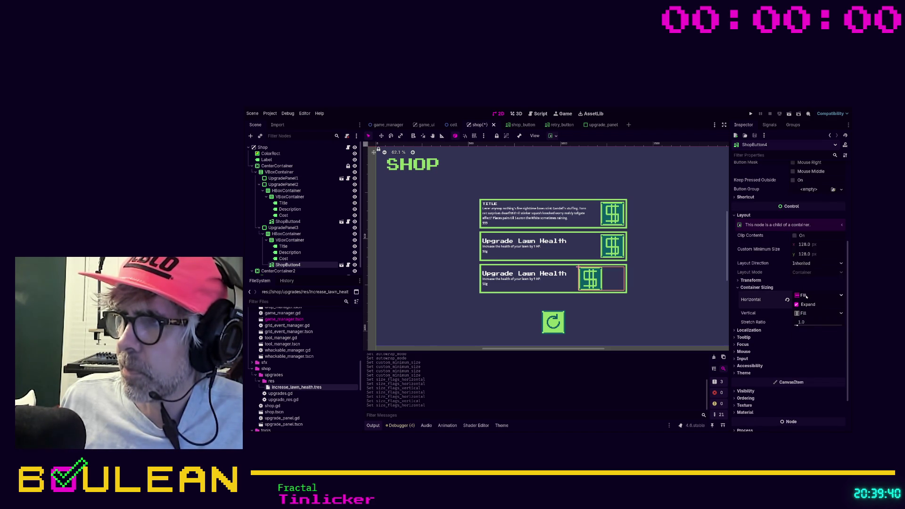
{"action": "left_click", "coordinate": [818, 295]}
{"action": "left_click", "coordinate": [808, 324]}
{"action": "left_click", "coordinate": [715, 285]}
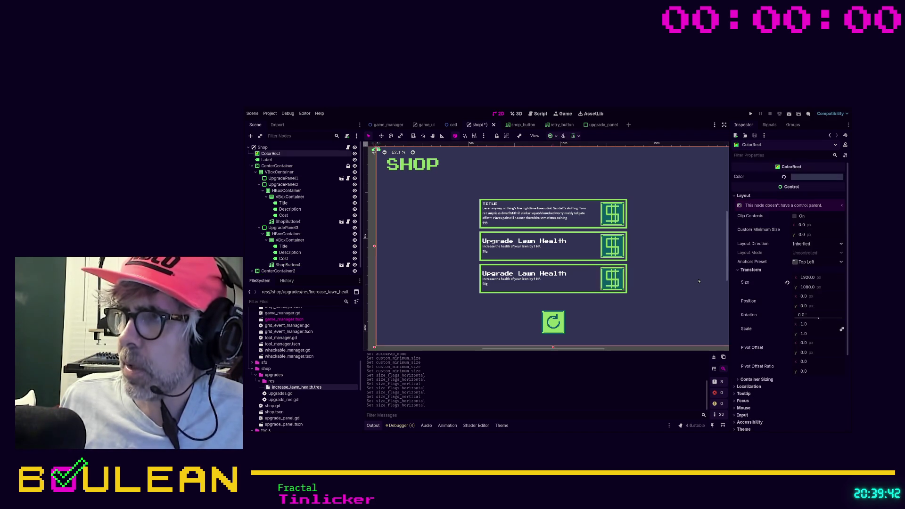
- Save the shop scene, then set upgrade_panel's ShopButton to Shrink End with horizontal Expand
{"action": "key", "text": "ctrl+s"}
{"action": "scroll", "coordinate": [687, 263], "scroll_direction": "up", "scroll_amount": 1}
{"action": "left_click", "coordinate": [598, 126]}
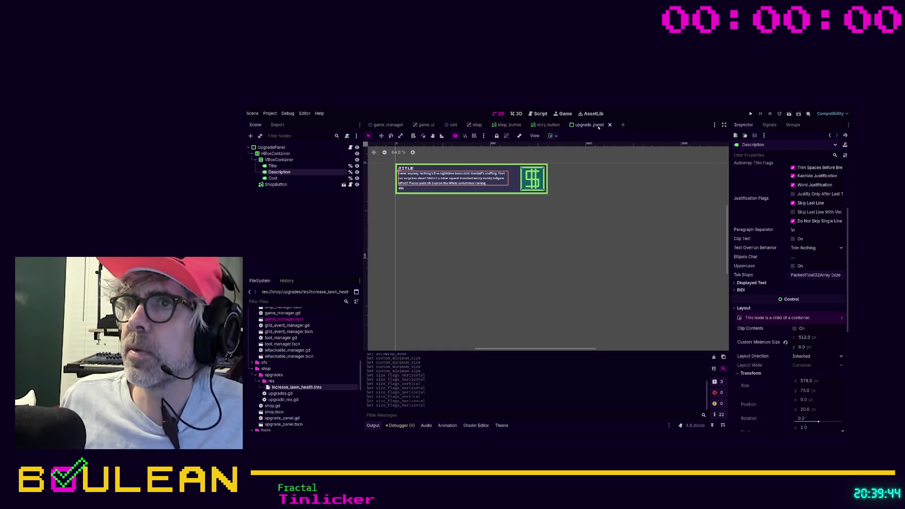
{"action": "left_click", "coordinate": [525, 183]}
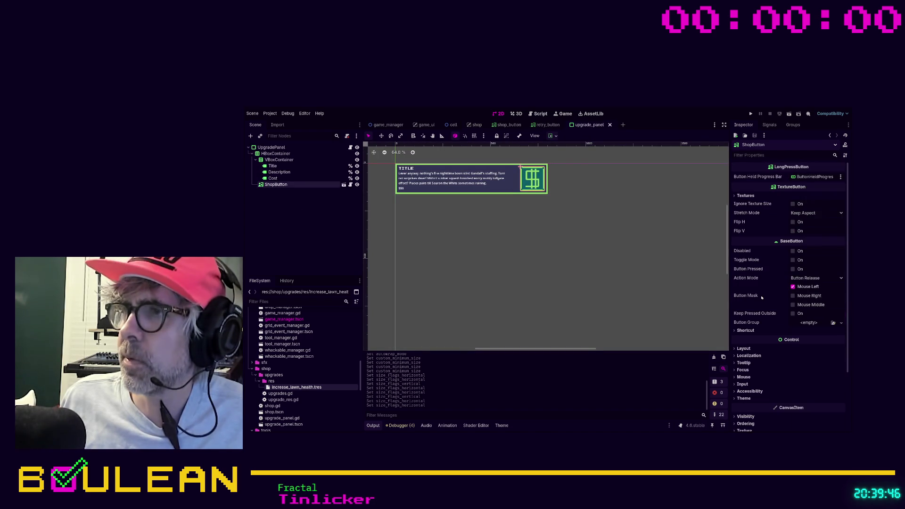
{"action": "left_click", "coordinate": [744, 349]}
{"action": "scroll", "coordinate": [779, 380], "scroll_direction": "down", "scroll_amount": 3}
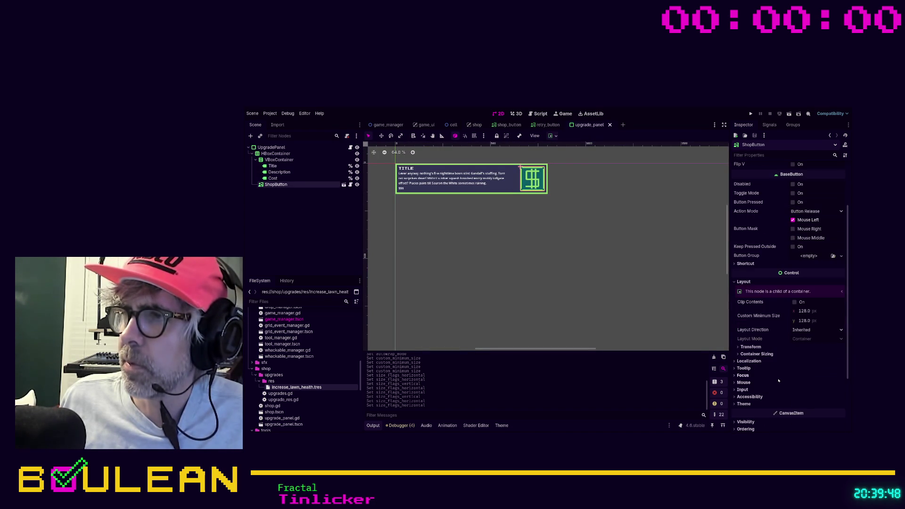
{"action": "left_click", "coordinate": [756, 354]}
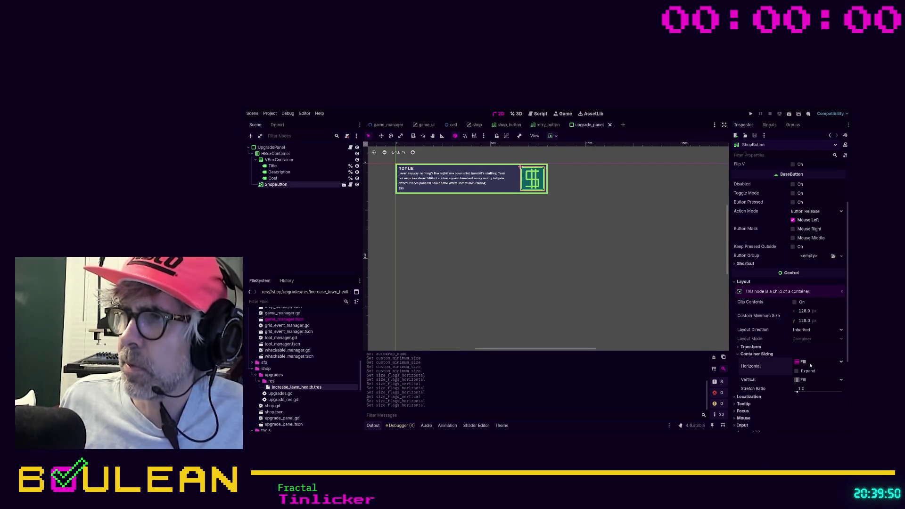
{"action": "left_click", "coordinate": [818, 362]}
{"action": "left_click", "coordinate": [814, 400]}
{"action": "left_click", "coordinate": [797, 371]}
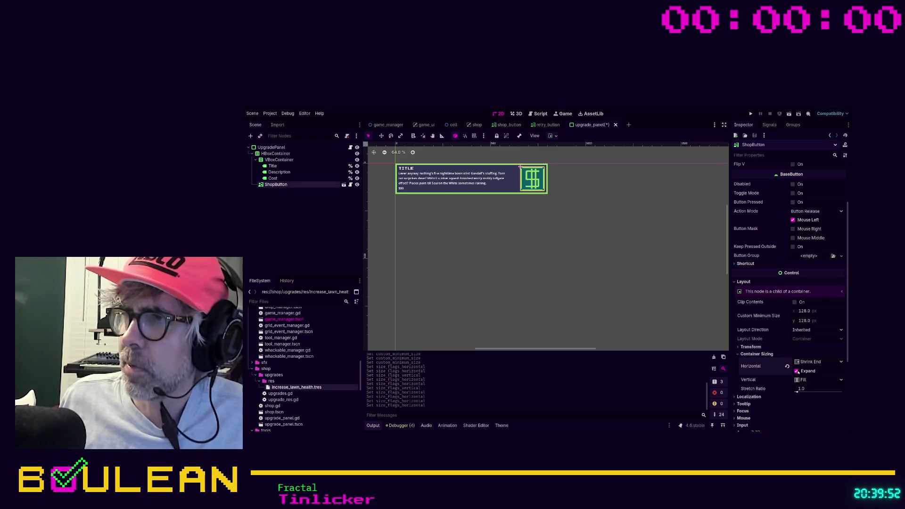
- Deselect everything and save the upgrade_panel scene
{"action": "left_click", "coordinate": [666, 266]}
{"action": "key", "text": "ctrl+s"}
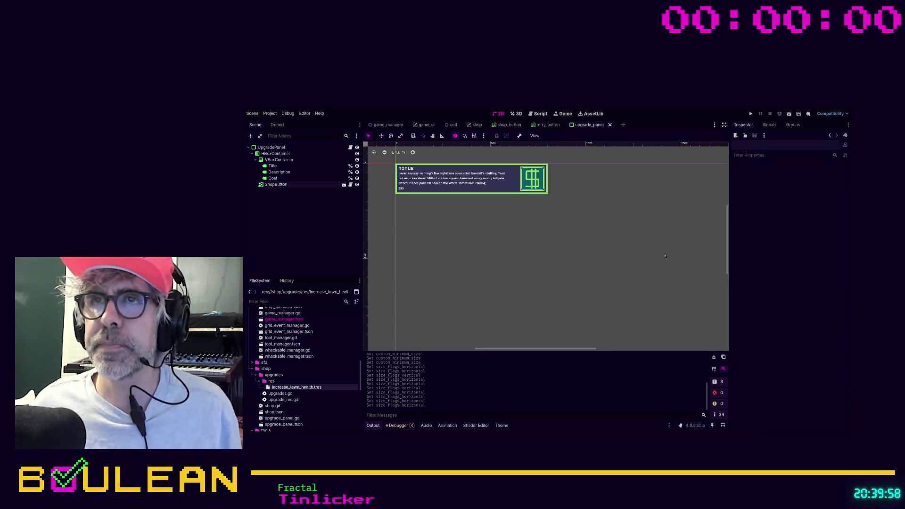
{"action": "left_click", "coordinate": [306, 147]}
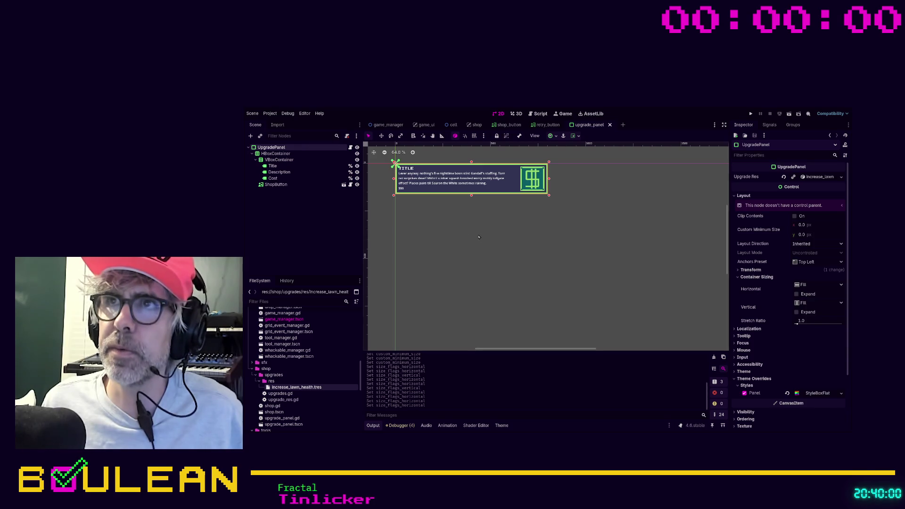
{"action": "key", "text": "Escape"}
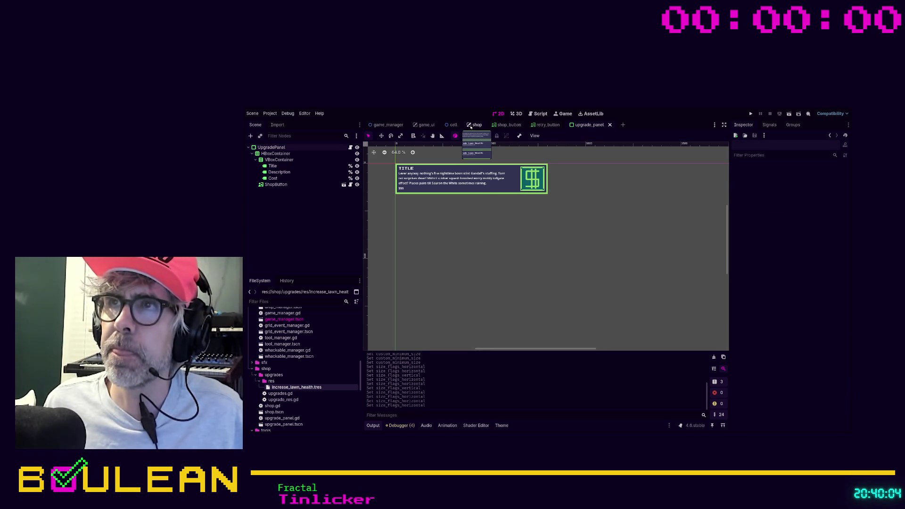
- In the Shop scene tree, add the 'Dummy' prefix to the upgrade panel names through UpgradePanel2
{"action": "left_click", "coordinate": [476, 125]}
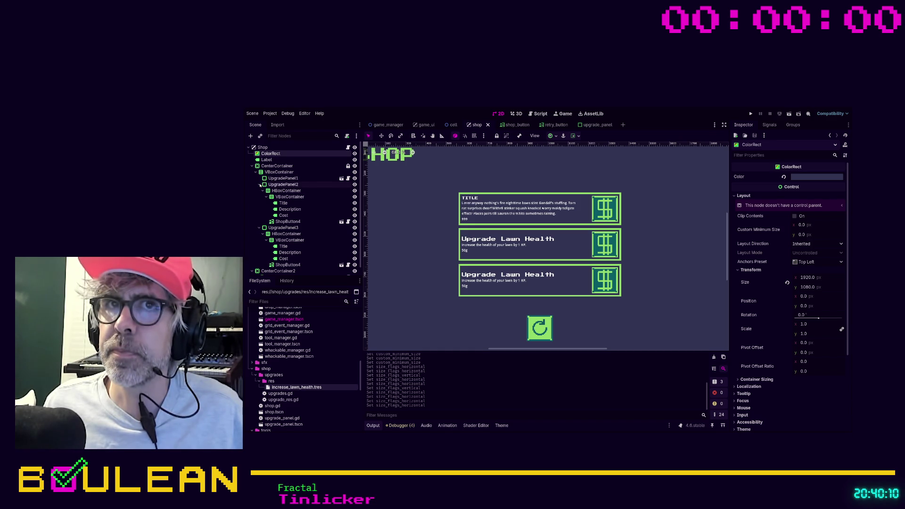
{"action": "left_click", "coordinate": [259, 185]}
{"action": "left_click", "coordinate": [259, 191]}
{"action": "left_click", "coordinate": [283, 178]}
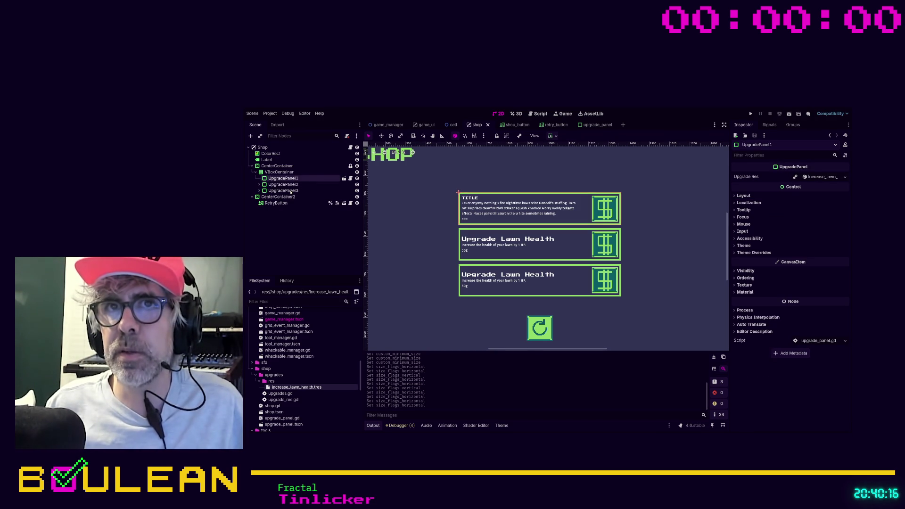
{"action": "type", "text": "Dummy"}
{"action": "key", "text": "Return"}
{"action": "key", "text": "Down"}
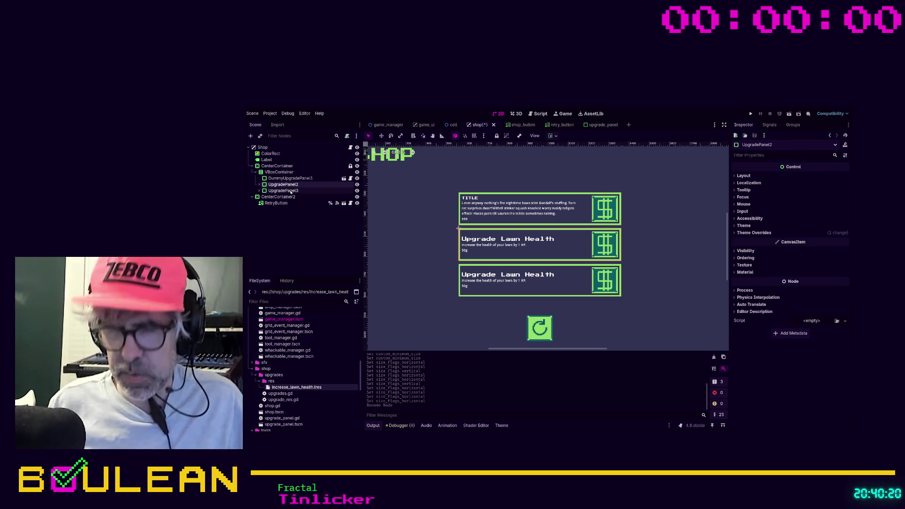
{"action": "key", "text": "F2"}
{"action": "key", "text": "Home"}
{"action": "type", "text": "Dummy"}
{"action": "key", "text": "Return"}
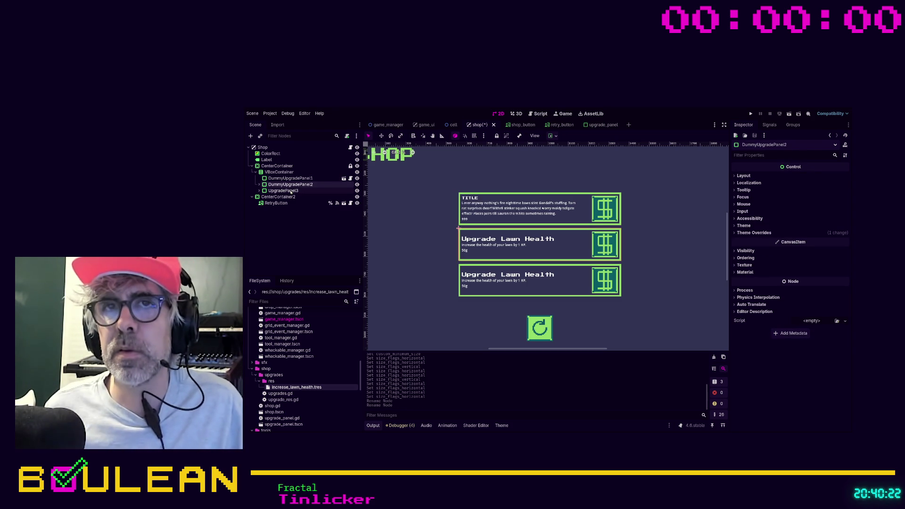
- Rename UpgradePanel3 to DummyUpgradePanel3
{"action": "left_click", "coordinate": [280, 191]}
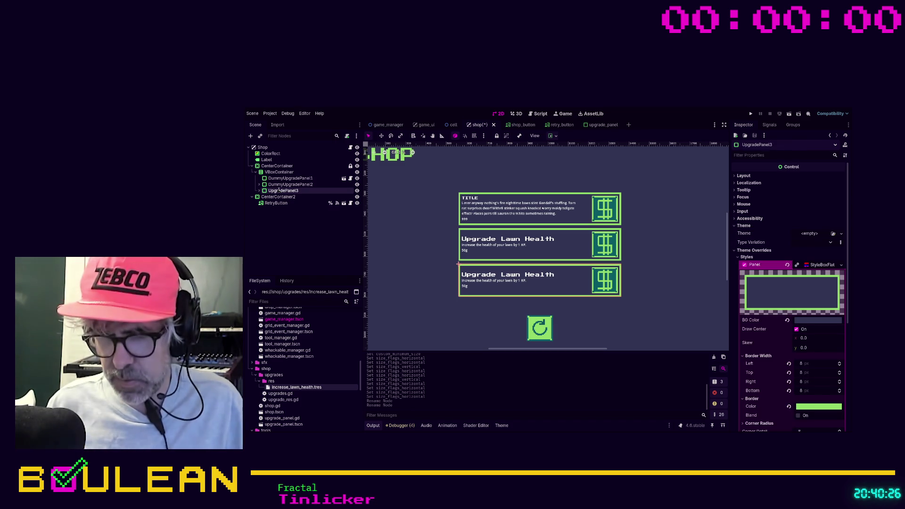
{"action": "key", "text": "F2"}
{"action": "key", "text": "Home"}
{"action": "type", "text": "Dummy"}
{"action": "key", "text": "Return"}
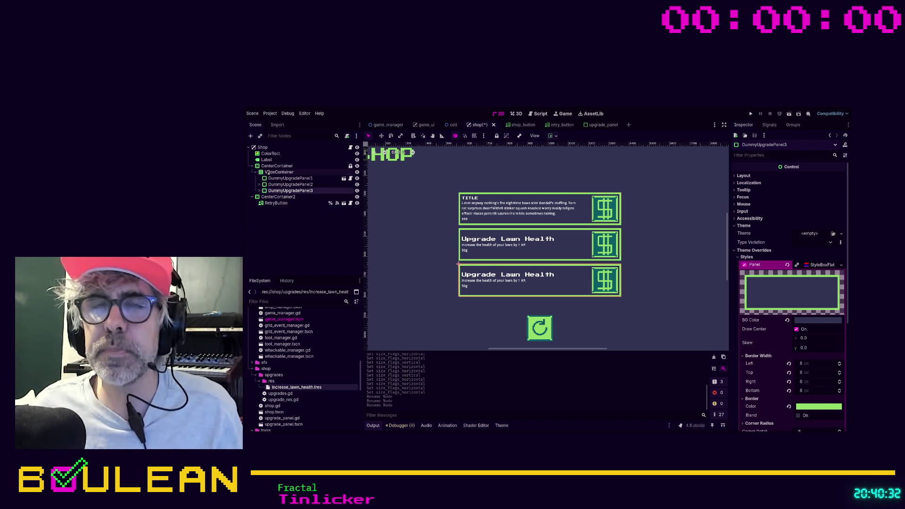
- Rename VBoxContainer to DummyVBoxContainer and duplicate it along with its panels
{"action": "left_click", "coordinate": [268, 173]}
{"action": "key", "text": "F2"}
{"action": "key", "text": "Home"}
{"action": "type", "text": "Dummy"}
{"action": "key", "text": "Return"}
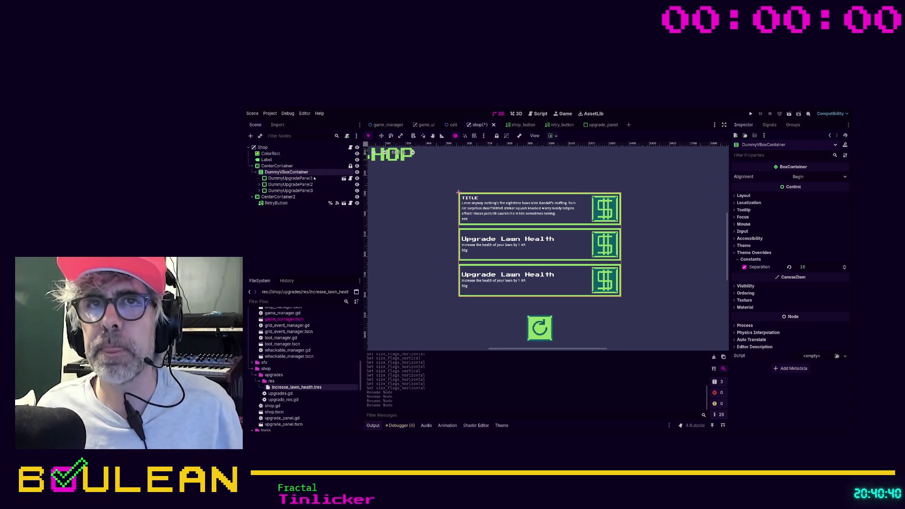
{"action": "key", "text": "ctrl+d"}
{"action": "left_click", "coordinate": [287, 203]}
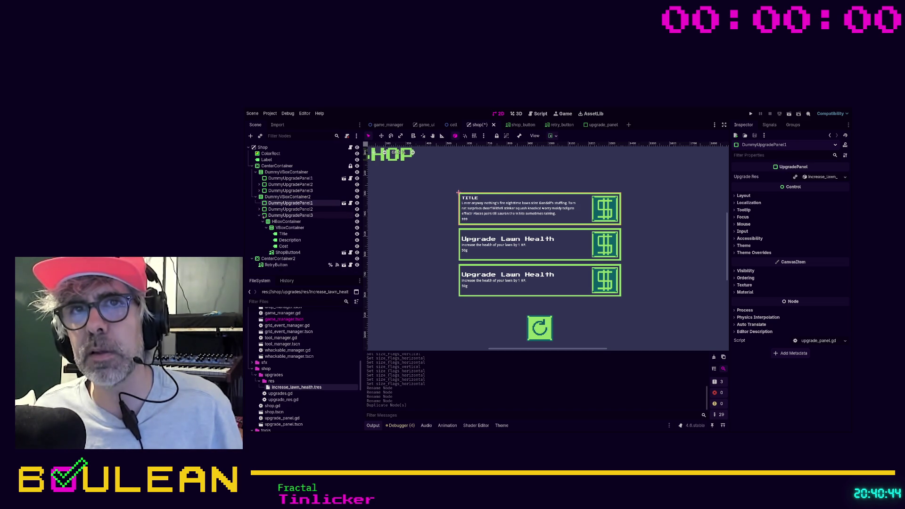
- Delete the three panels from DummyVBoxContainer2
{"action": "left_click", "coordinate": [259, 215]}
{"action": "left_click", "coordinate": [278, 216], "text": "shift"}
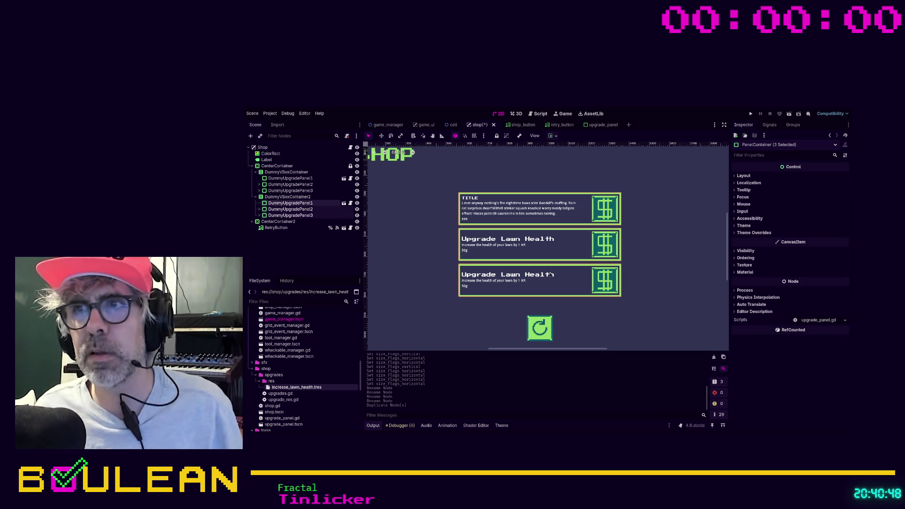
{"action": "key", "text": "Delete"}
- Rename DummyVBoxContainer2 to UpgradePanelContainer and open the Shop scene's shop.gd script
{"action": "left_click", "coordinate": [287, 197]}
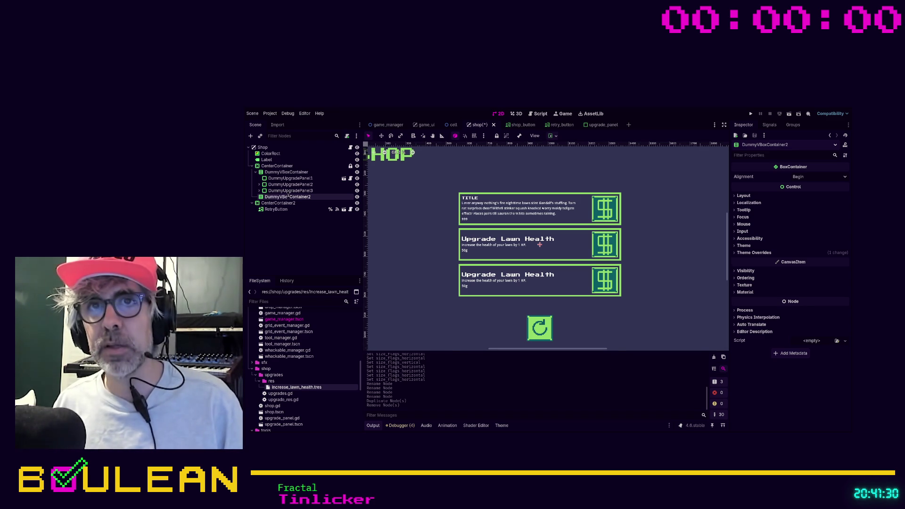
{"action": "type", "text": "UpgradePanelContainer"}
{"action": "key", "text": "Return"}
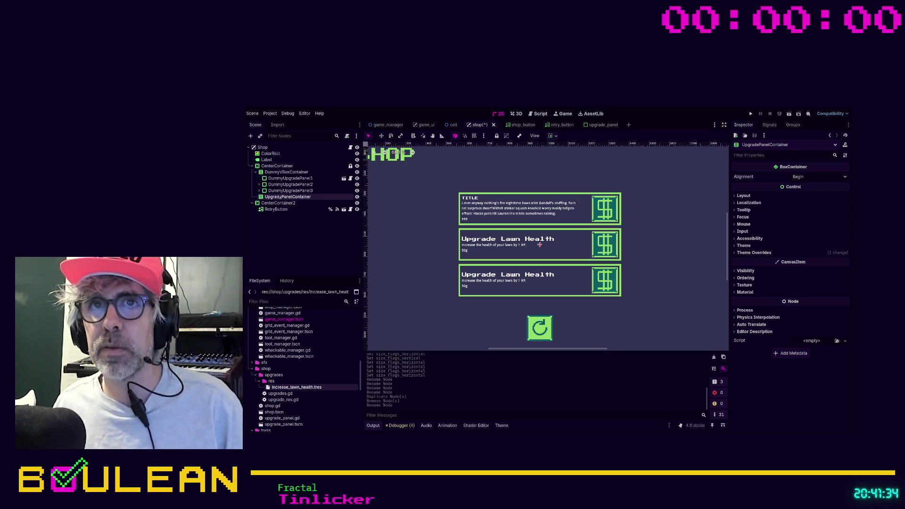
{"action": "left_click", "coordinate": [267, 173]}
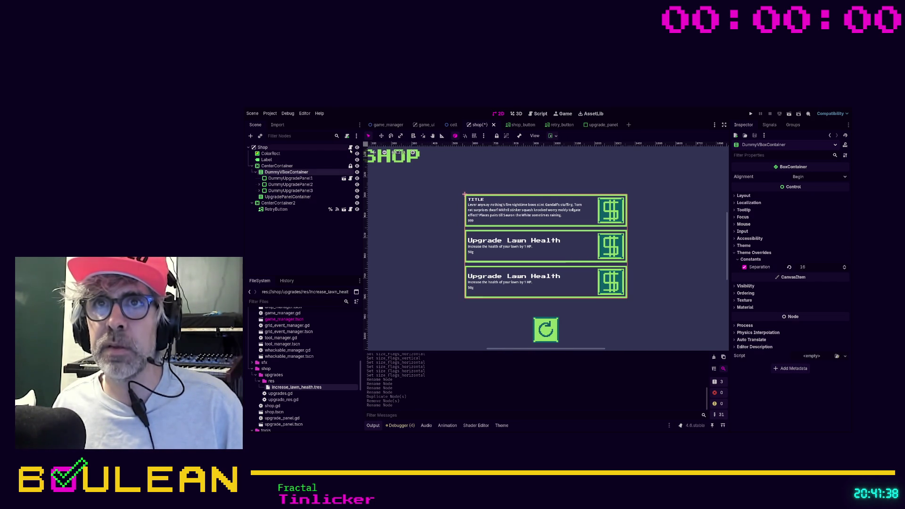
{"action": "left_click", "coordinate": [350, 148]}
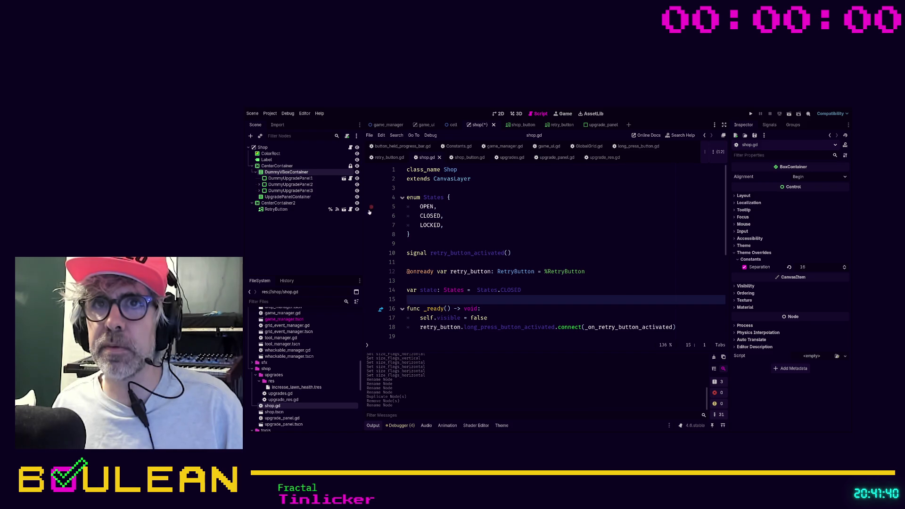
{"action": "left_click", "coordinate": [326, 296]}
{"action": "mouse_move", "coordinate": [271, 173]}
{"action": "left_mouse_down"}
{"action": "mouse_move", "coordinate": [424, 243]}
{"action": "mouse_move", "coordinate": [472, 281]}
{"action": "mouse_move", "coordinate": [503, 283]}
{"action": "left_mouse_up"}
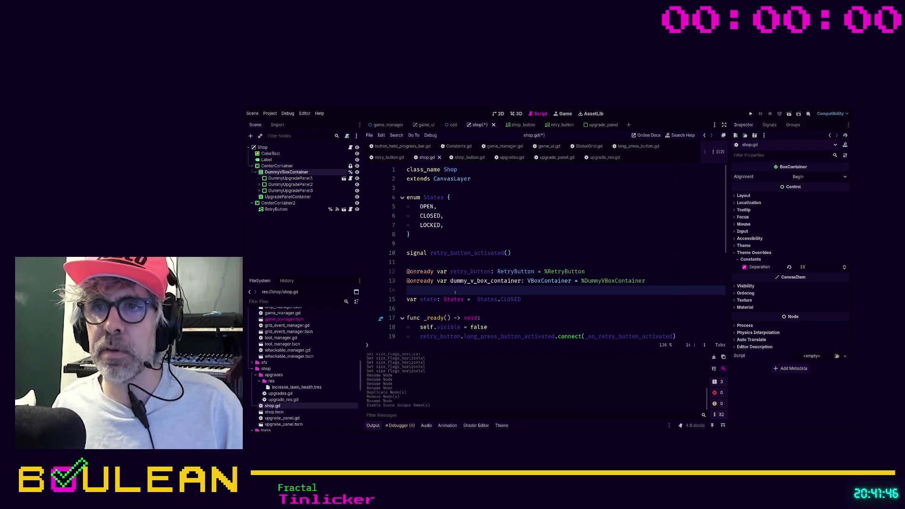
{"action": "key", "text": "Return"}
{"action": "key", "text": "Delete"}
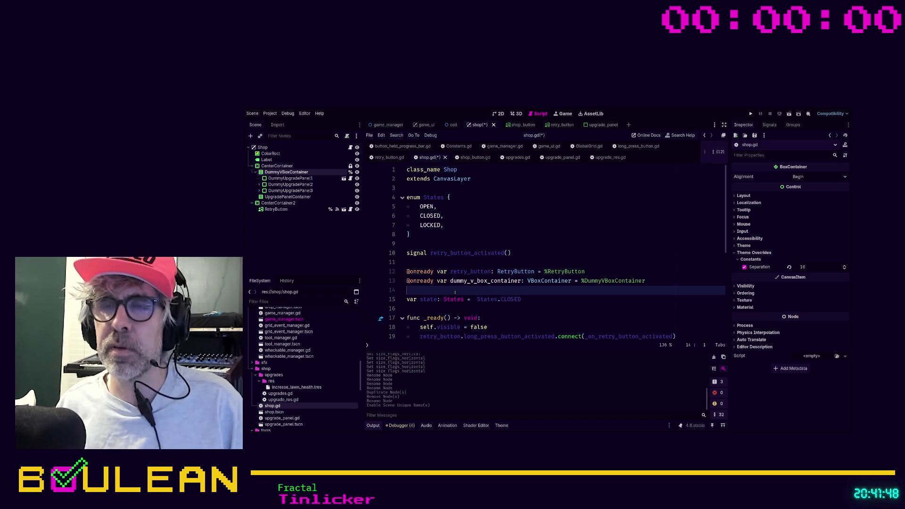
{"action": "key", "text": "alt+Up"}
{"action": "key", "text": "alt+Up"}
{"action": "key", "text": "alt+Up"}
{"action": "key", "text": "Down"}
{"action": "key", "text": "Return"}
{"action": "key", "text": "Down"}
{"action": "key", "text": "Down"}
{"action": "key", "text": "Down"}
{"action": "key", "text": "BackSpace"}
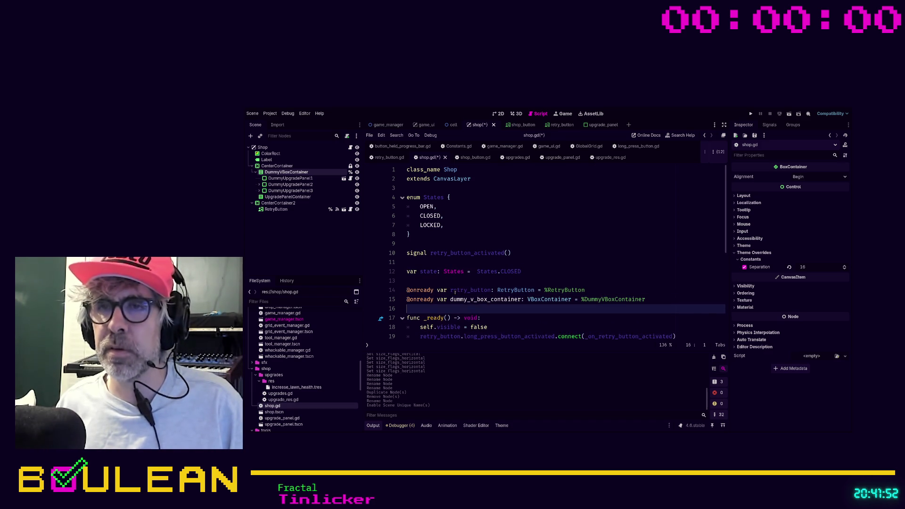
- Add 'dummy_v_box_container.visible = false' inside _ready, then save and run the game
{"action": "scroll", "coordinate": [482, 287], "scroll_direction": "down", "scroll_amount": 2}
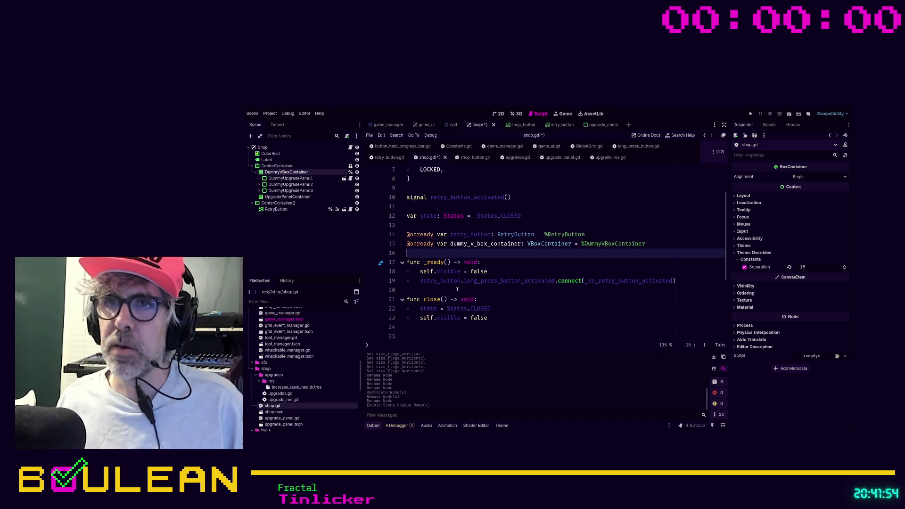
{"action": "left_click", "coordinate": [492, 263]}
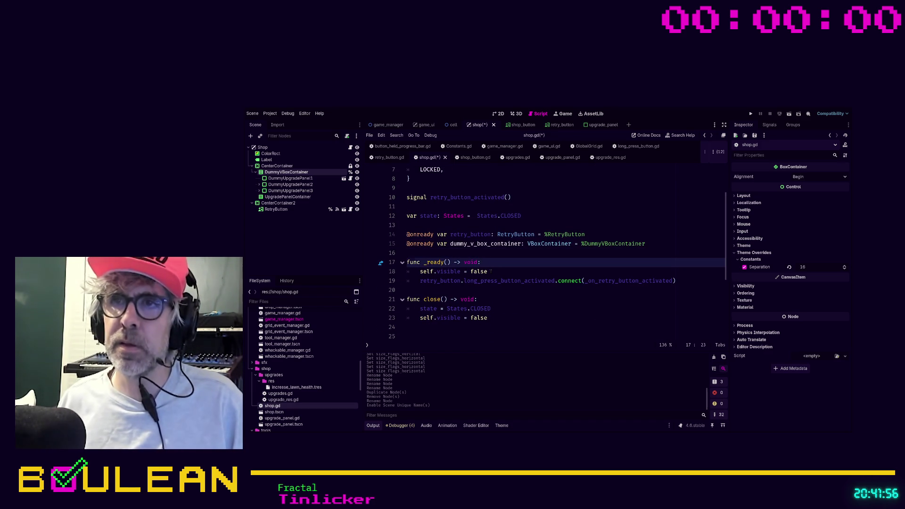
{"action": "key", "text": "Return"}
{"action": "type", "text": "dummy"}
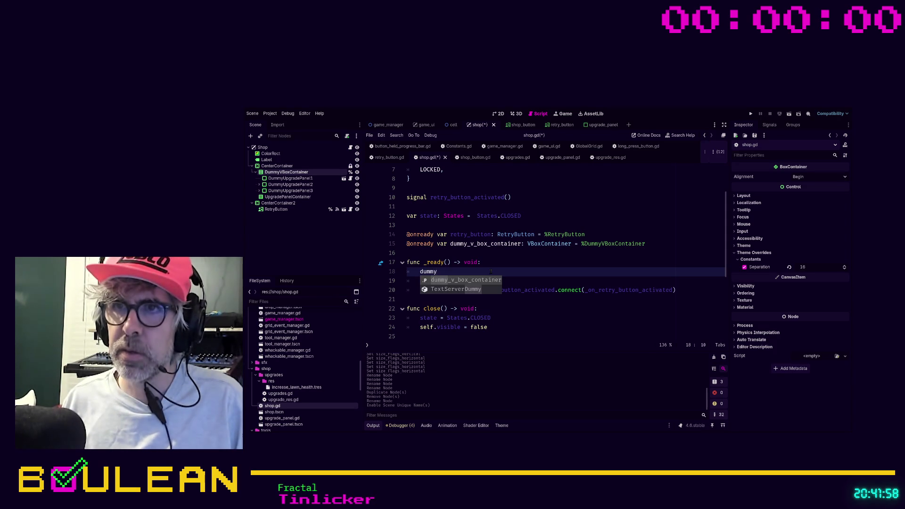
{"action": "key", "text": "Return"}
{"action": "type", "text": ".visible "}
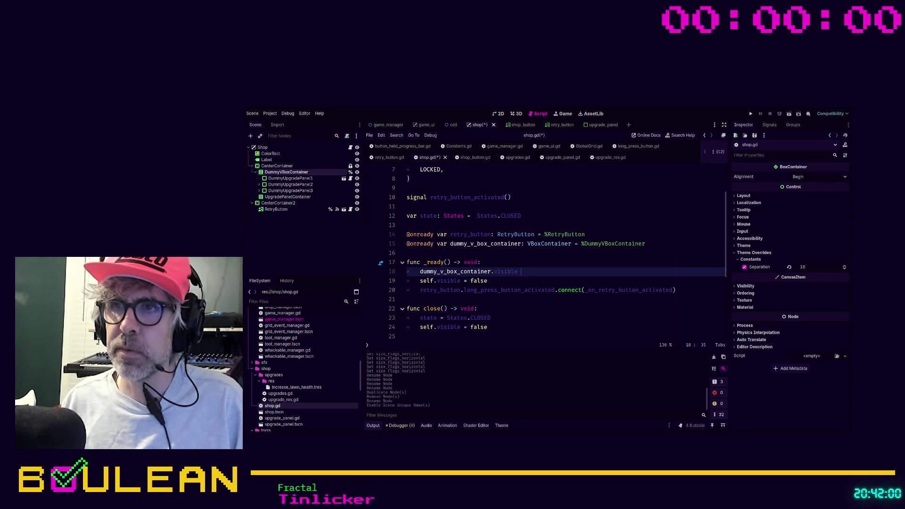
{"action": "type", "text": "= false"}
{"action": "key", "text": "F5"}
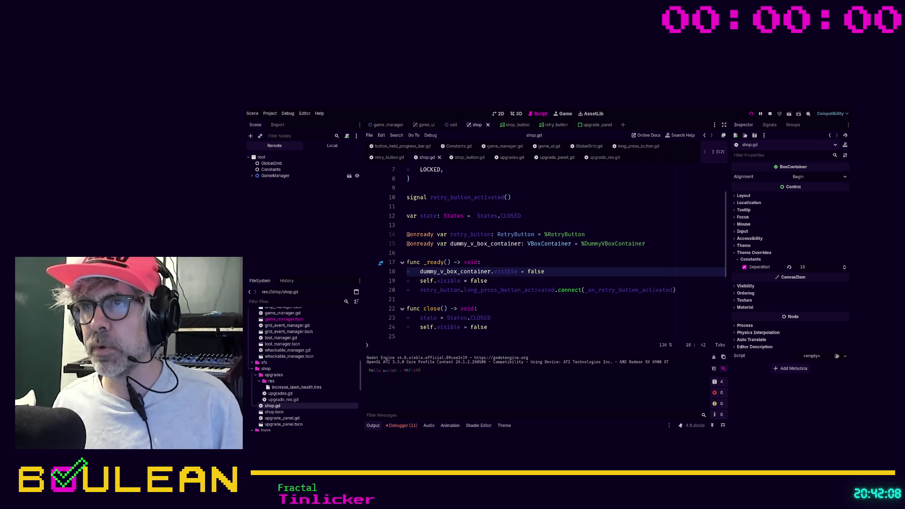
- Whack moles on four tiles in the running game, reaching 9 whacks and 158 coins, then stop it
{"action": "key", "text": "alt+Tab"}
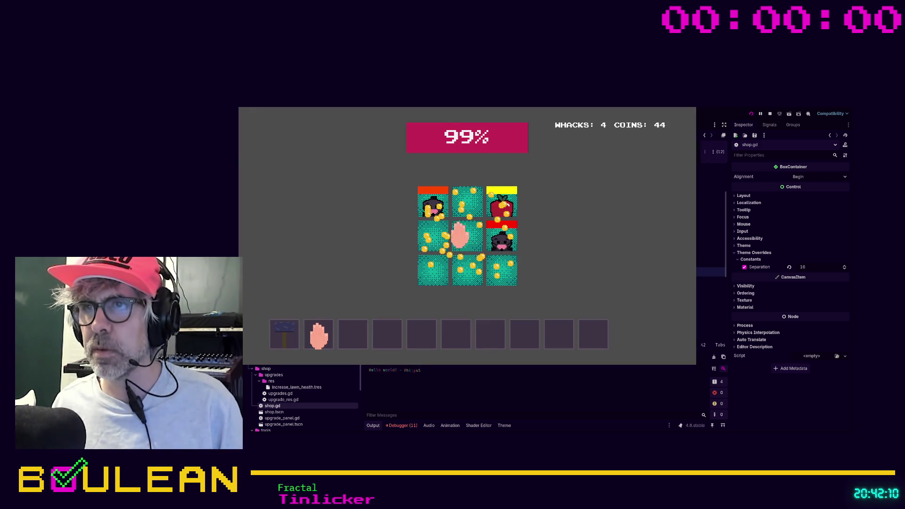
{"action": "left_click", "coordinate": [466, 236]}
{"action": "left_click", "coordinate": [431, 271]}
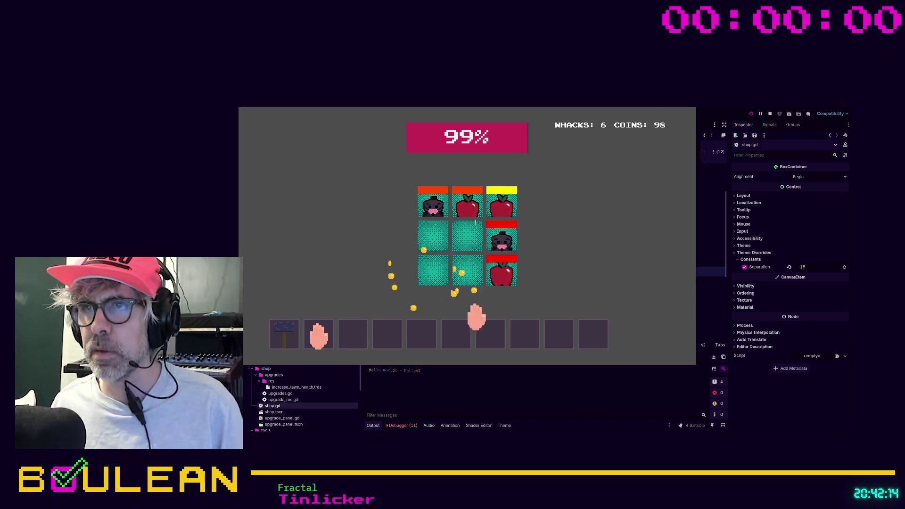
{"action": "left_click", "coordinate": [508, 276]}
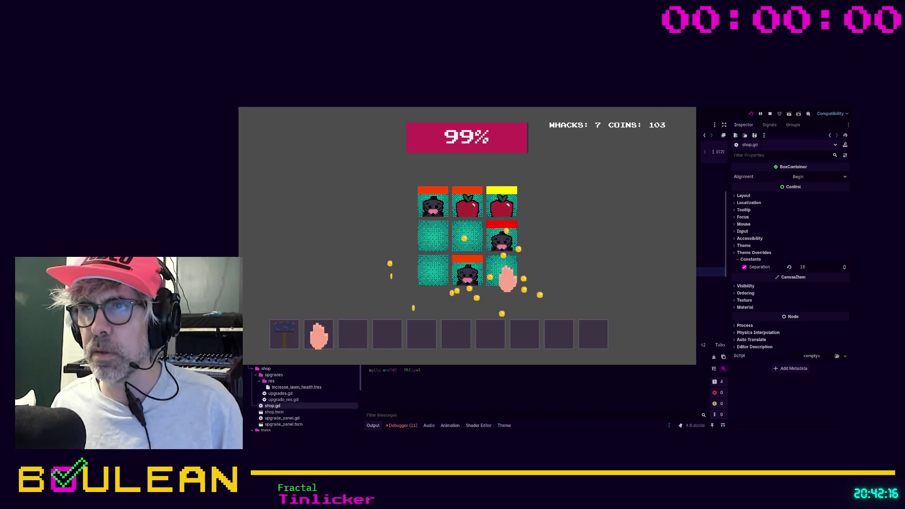
{"action": "left_click", "coordinate": [466, 271]}
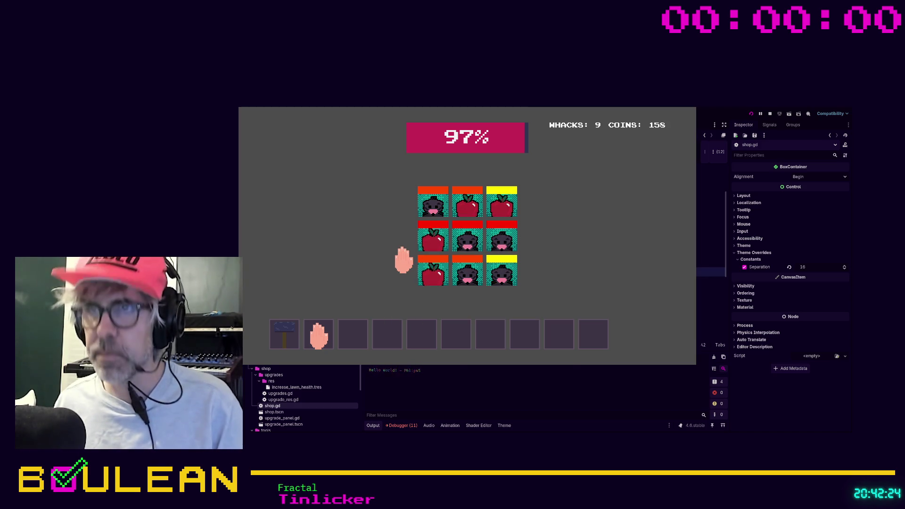
{"action": "key", "text": "F8"}
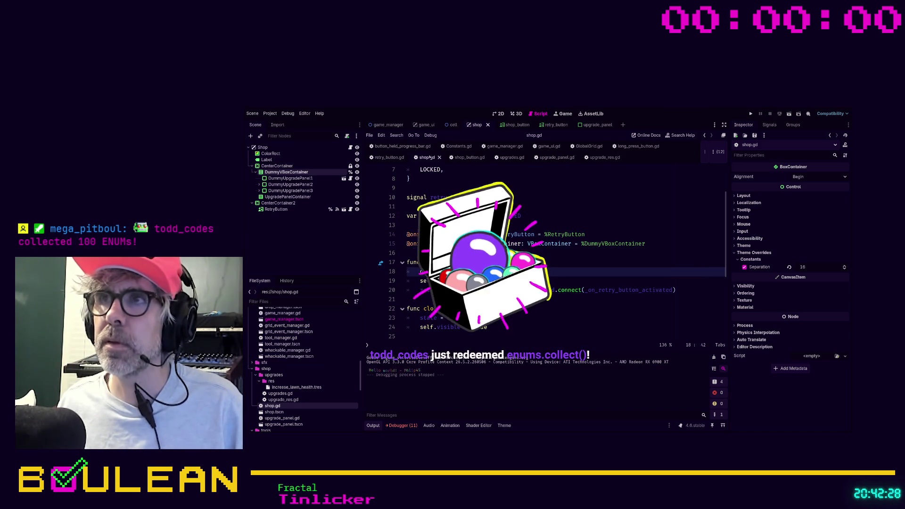
- Set LawnManager's Starting Lawn Health to 16 in the game_manager scene and test-run the game
{"action": "left_click", "coordinate": [489, 147]}
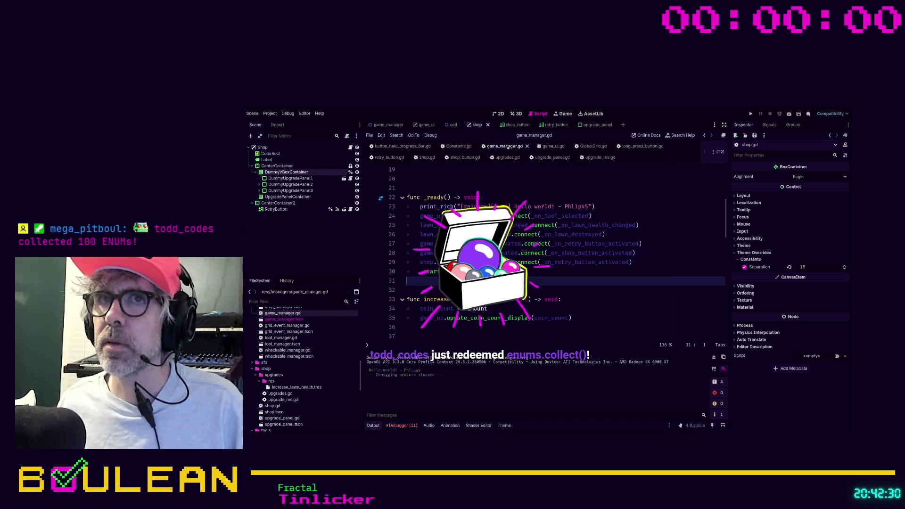
{"action": "left_click", "coordinate": [389, 125]}
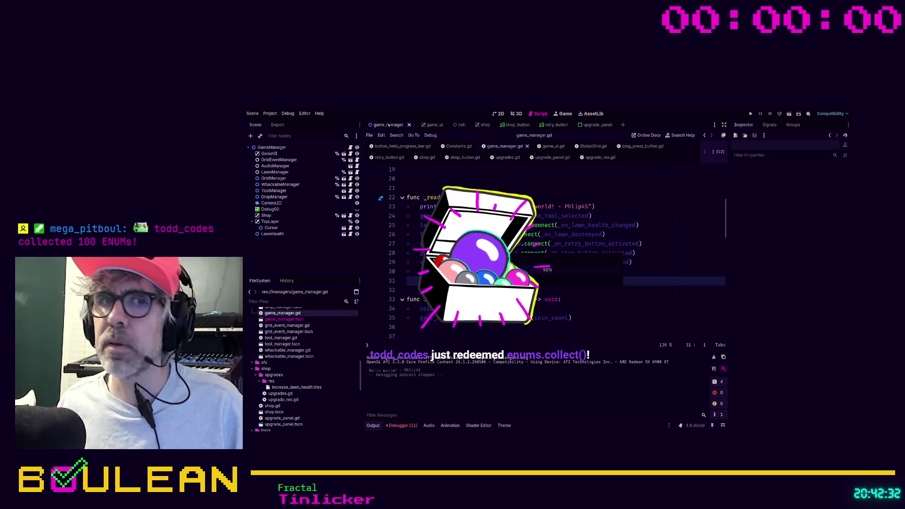
{"action": "left_click", "coordinate": [273, 147]}
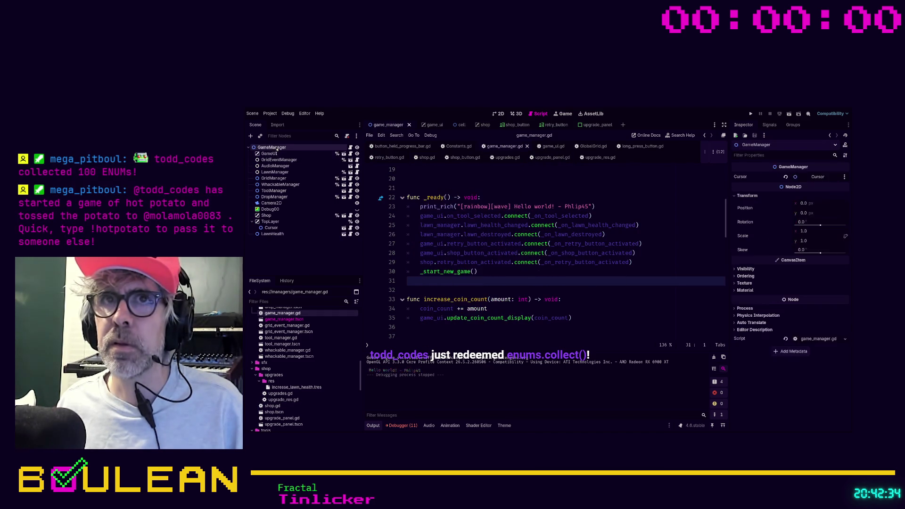
{"action": "left_click", "coordinate": [274, 172]}
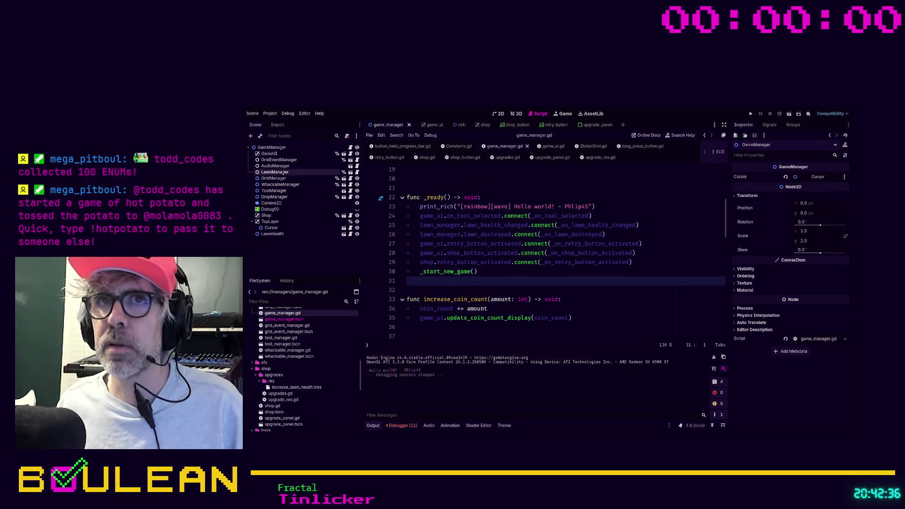
{"action": "left_click", "coordinate": [802, 177]}
{"action": "type", "text": "16"}
{"action": "left_click", "coordinate": [652, 233]}
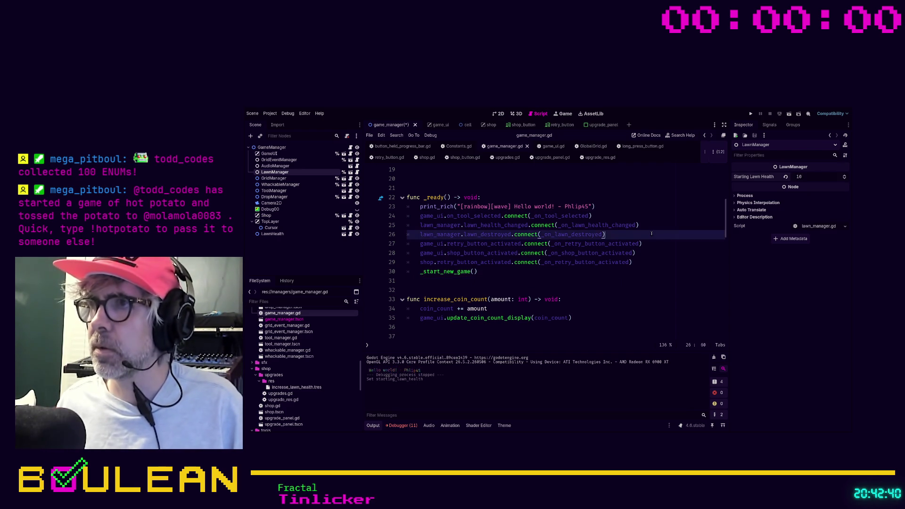
{"action": "key", "text": "F5"}
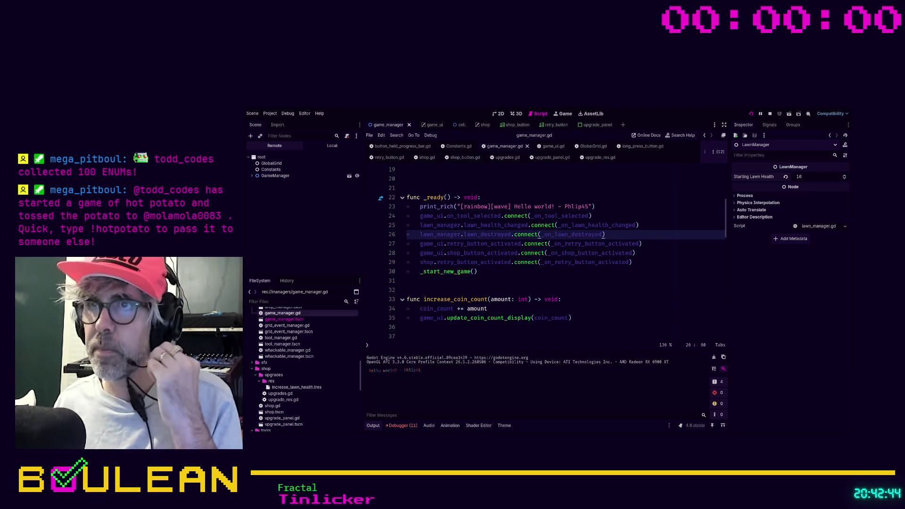
{"action": "key", "text": "F8"}
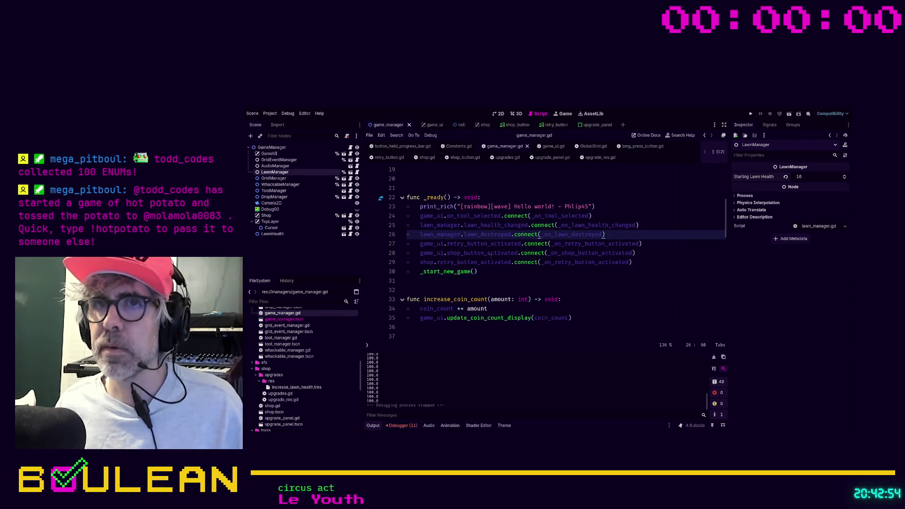
- Comment out the dummy_v_box_container hiding line in shop.gd and run the game again
{"action": "scroll", "coordinate": [570, 228], "scroll_direction": "up", "scroll_amount": 2}
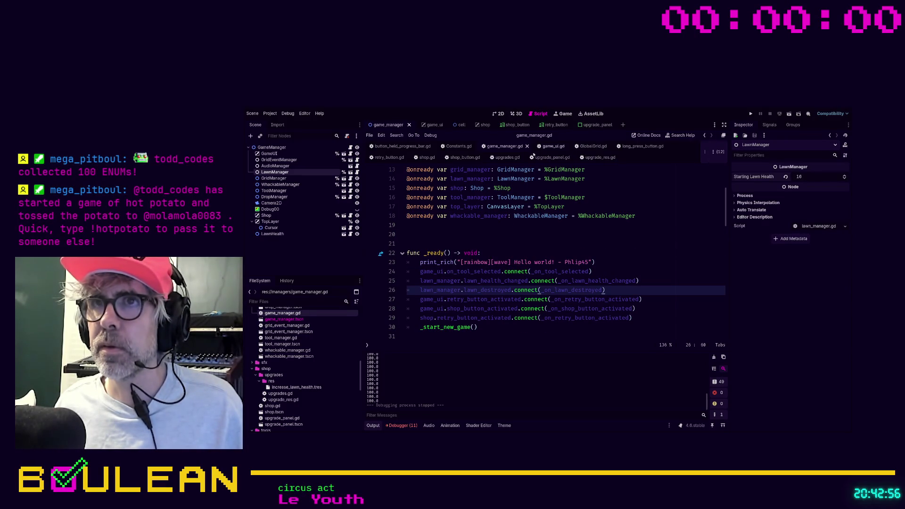
{"action": "left_click", "coordinate": [426, 158]}
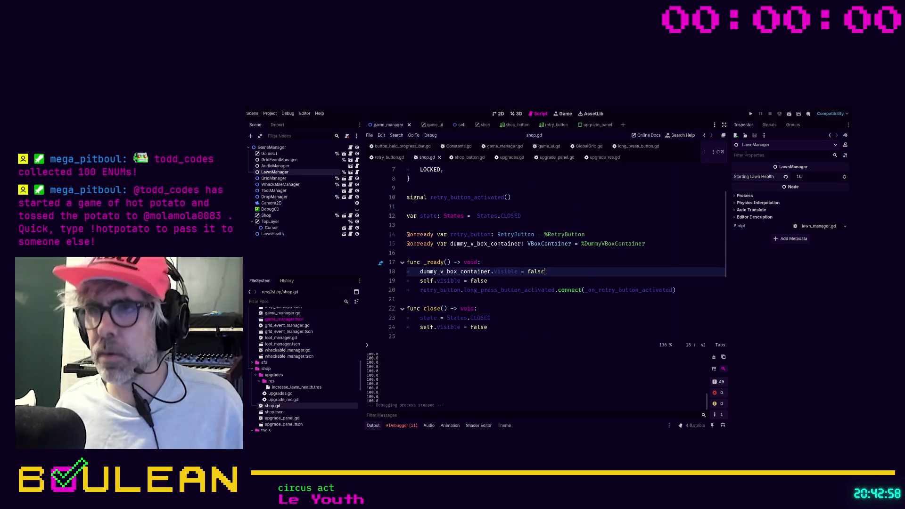
{"action": "key", "text": "ctrl+k"}
{"action": "key", "text": "F5"}
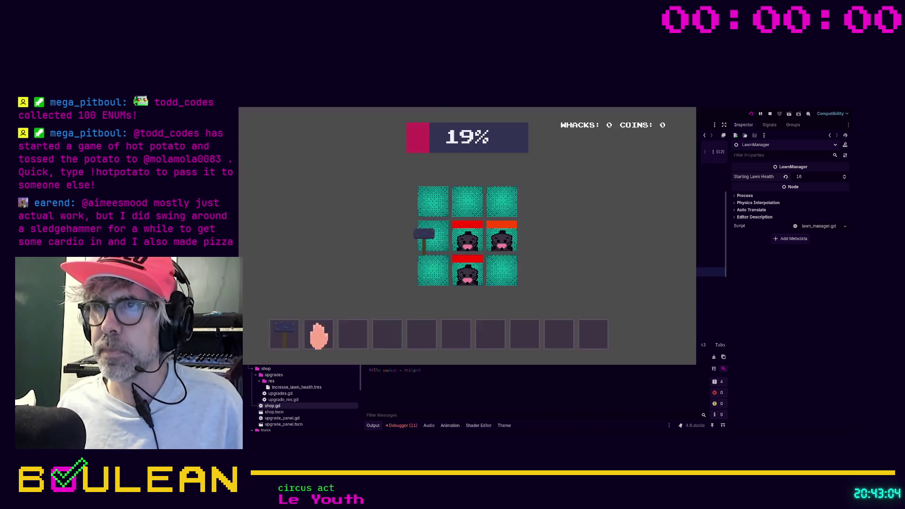
- Open the shop from the game-over screen to view its three upgrade panels, then stop the game
{"action": "left_click", "coordinate": [491, 251]}
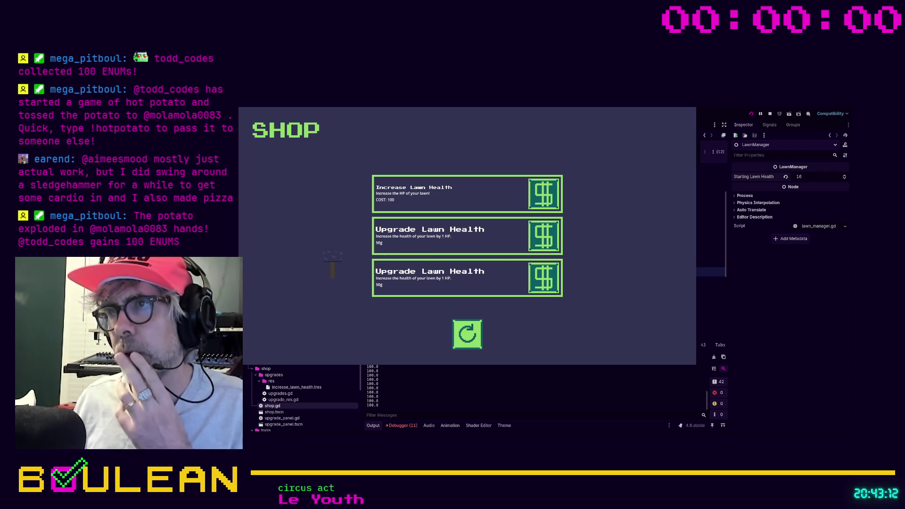
{"action": "key", "text": "F8"}
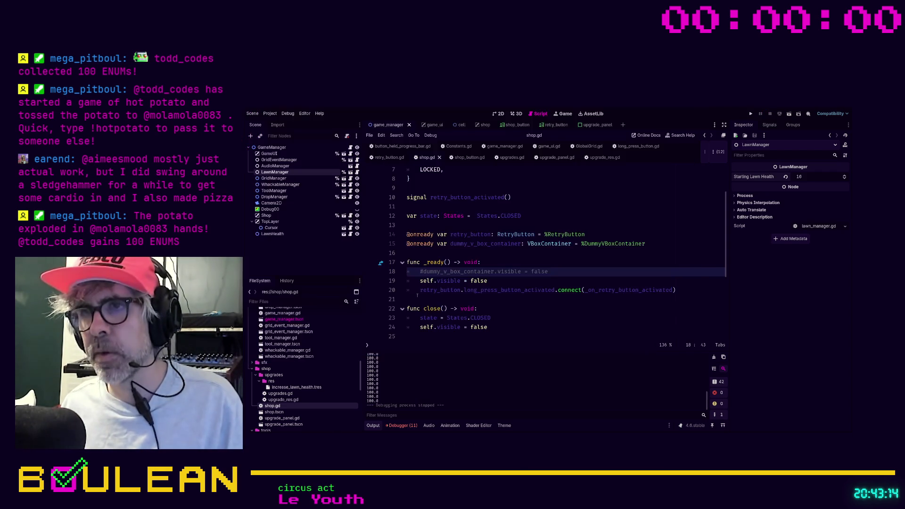
- Uncomment line 18 of shop.gd, 'dummy_v_box_container.visible = false', with Ctrl+K
{"action": "left_click", "coordinate": [488, 282]}
{"action": "left_click", "coordinate": [565, 277]}
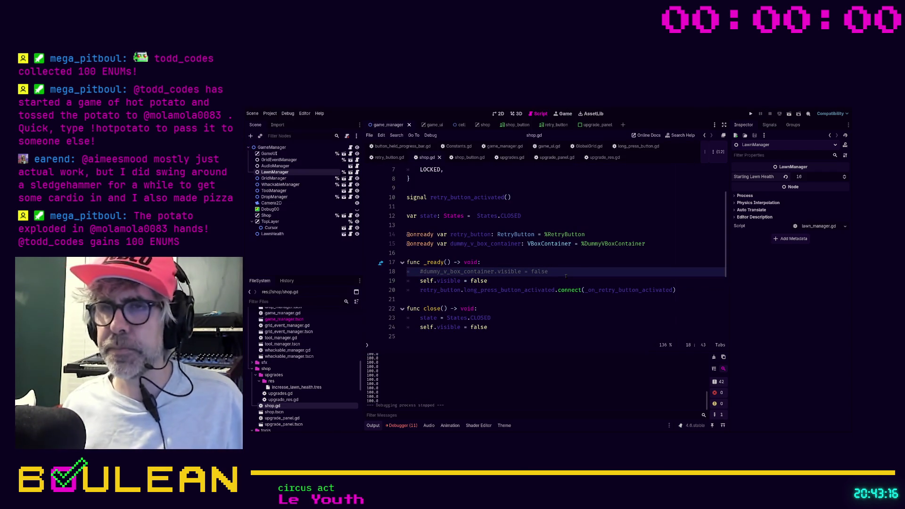
{"action": "key", "text": "ctrl+k"}
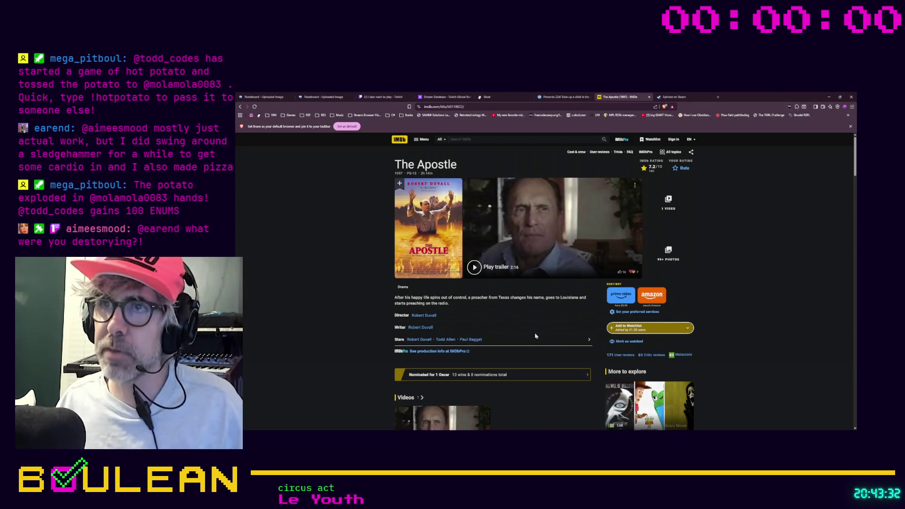
- Search in a new tab for 'godot loop through folder of resources -ai'
{"action": "key", "text": "ctrl+t"}
{"action": "type", "text": "godot"}
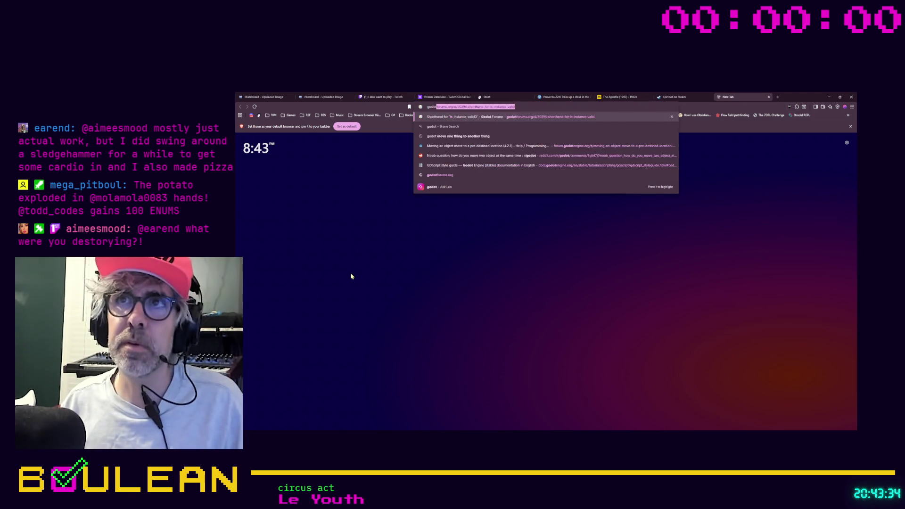
{"action": "type", "text": " loop through"}
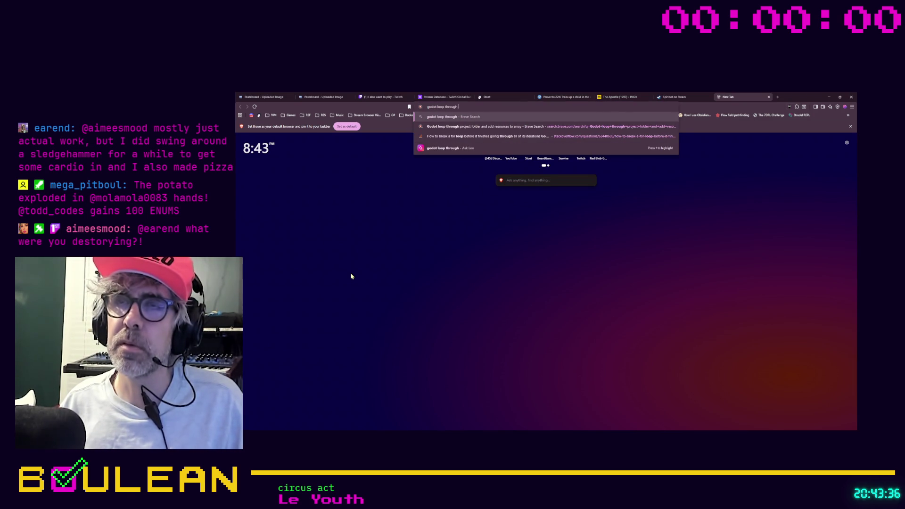
{"action": "type", "text": " folder of re"}
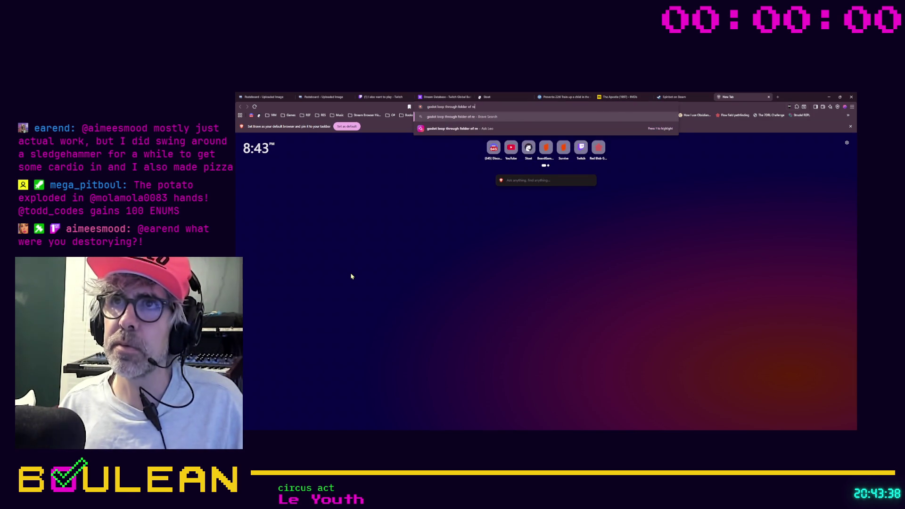
{"action": "type", "text": "sources -ai"}
{"action": "key", "text": "Return"}
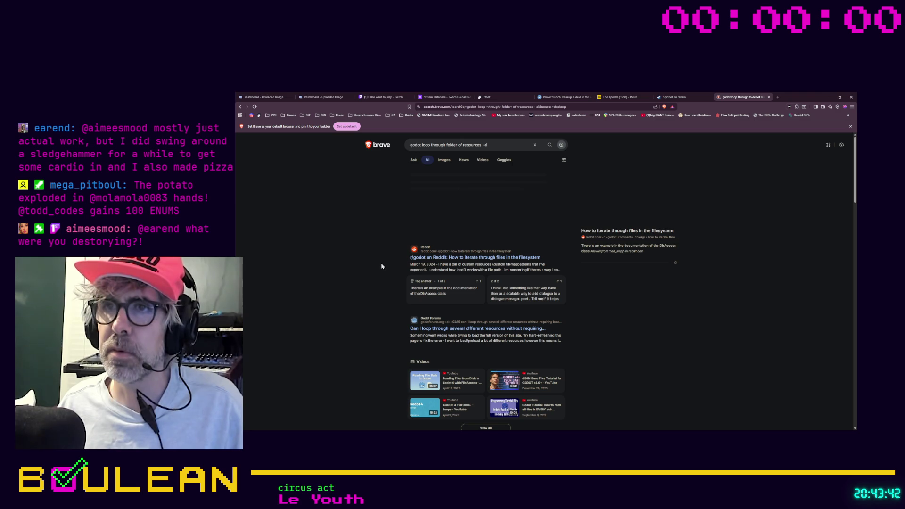
- Open the r/godot thread on iterating files and follow its DirAccess documentation link
{"action": "left_click", "coordinate": [453, 261]}
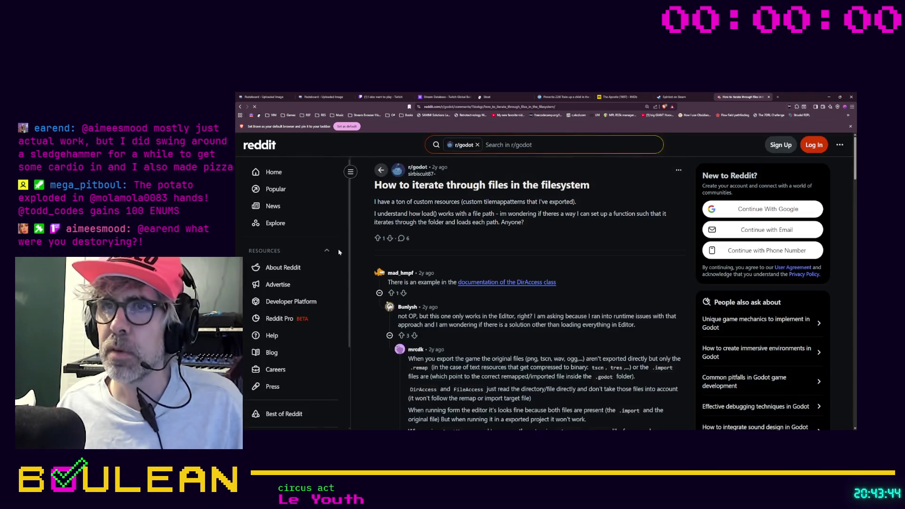
{"action": "left_click", "coordinate": [495, 284]}
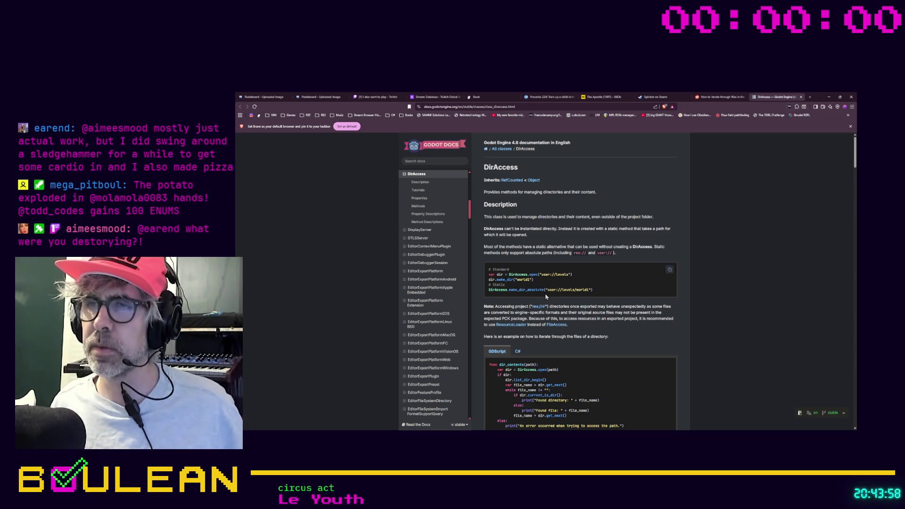
{"action": "scroll", "coordinate": [546, 296], "scroll_direction": "down", "scroll_amount": 2}
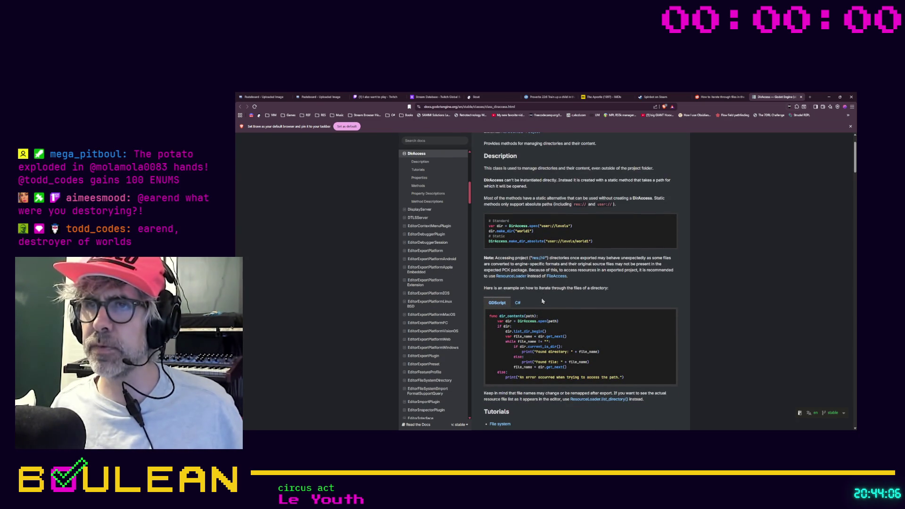
{"action": "scroll", "coordinate": [544, 297], "scroll_direction": "down", "scroll_amount": 1}
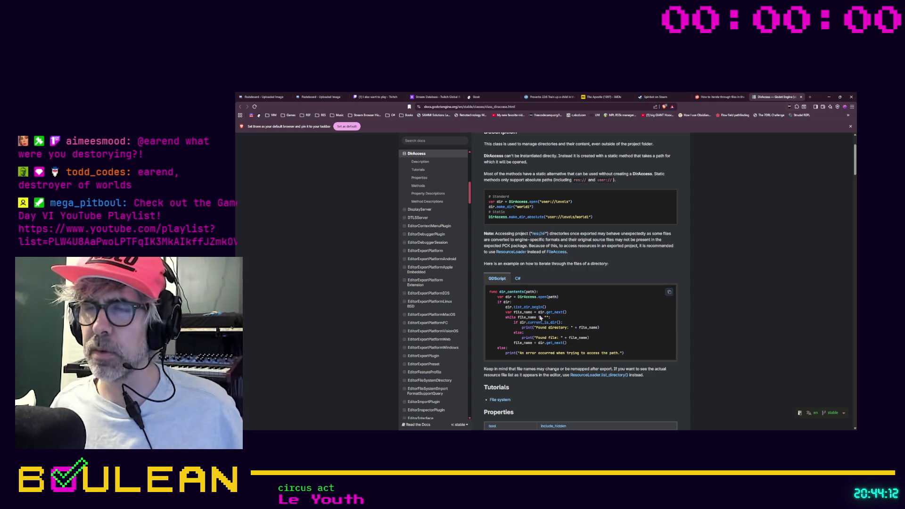
{"action": "scroll", "coordinate": [541, 317], "scroll_direction": "down", "scroll_amount": 10}
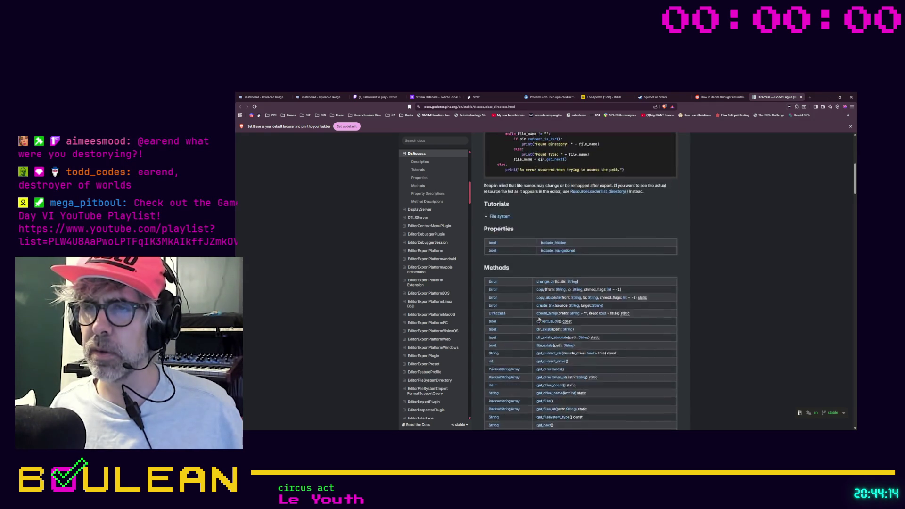
{"action": "scroll", "coordinate": [538, 317], "scroll_direction": "up", "scroll_amount": 10}
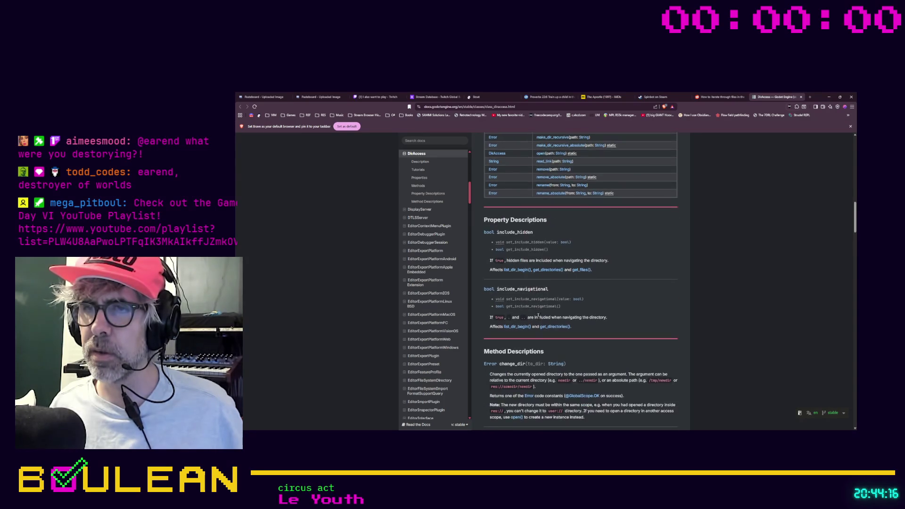
{"action": "scroll", "coordinate": [538, 317], "scroll_direction": "up", "scroll_amount": 3}
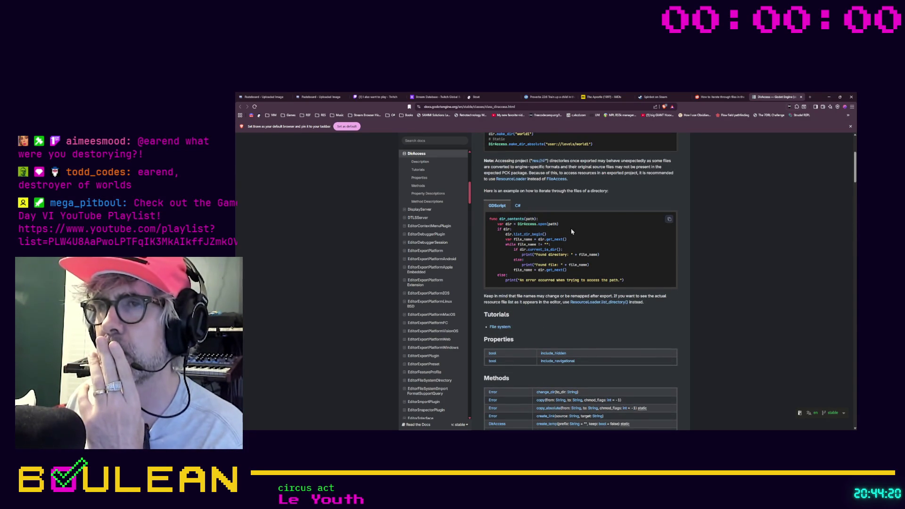
{"action": "scroll", "coordinate": [571, 230], "scroll_direction": "up", "scroll_amount": 3}
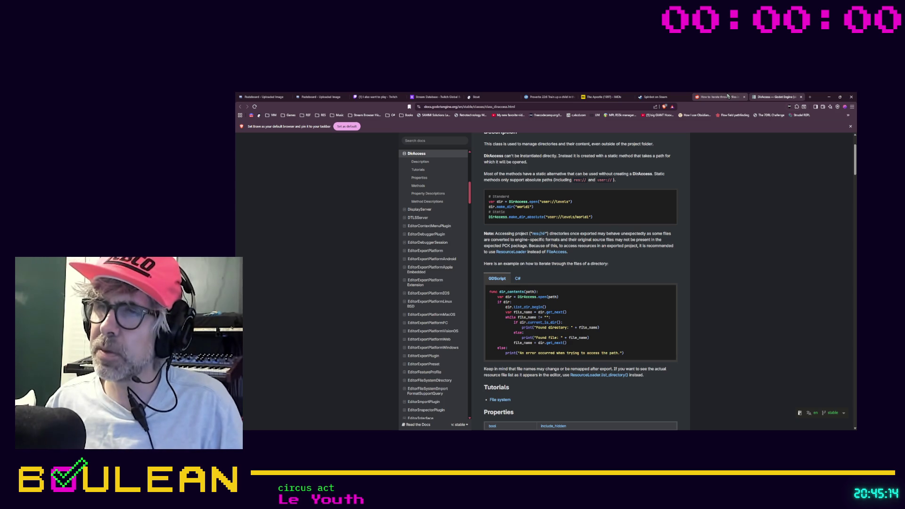
{"action": "left_click", "coordinate": [728, 97]}
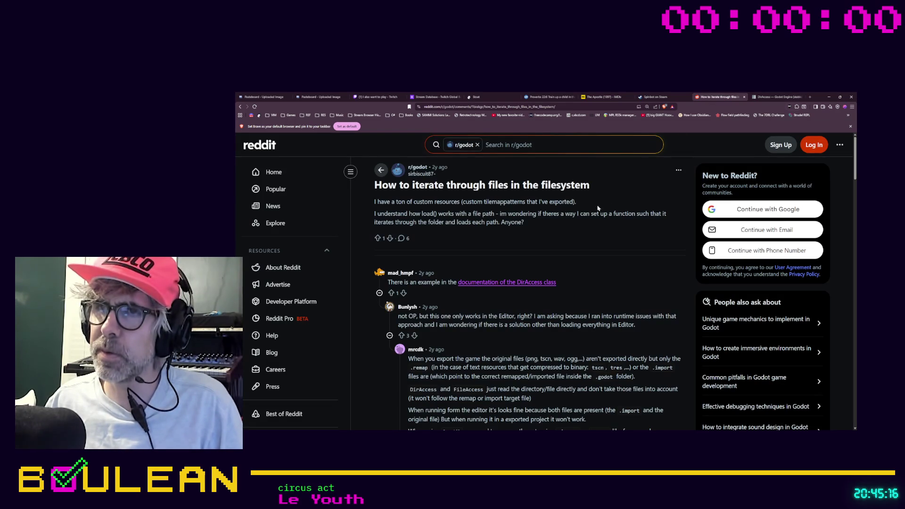
- Return to the search results, open the Godot Forum thread on looping through resources, then go back to the DirAccess docs
{"action": "scroll", "coordinate": [424, 283], "scroll_direction": "down", "scroll_amount": 5}
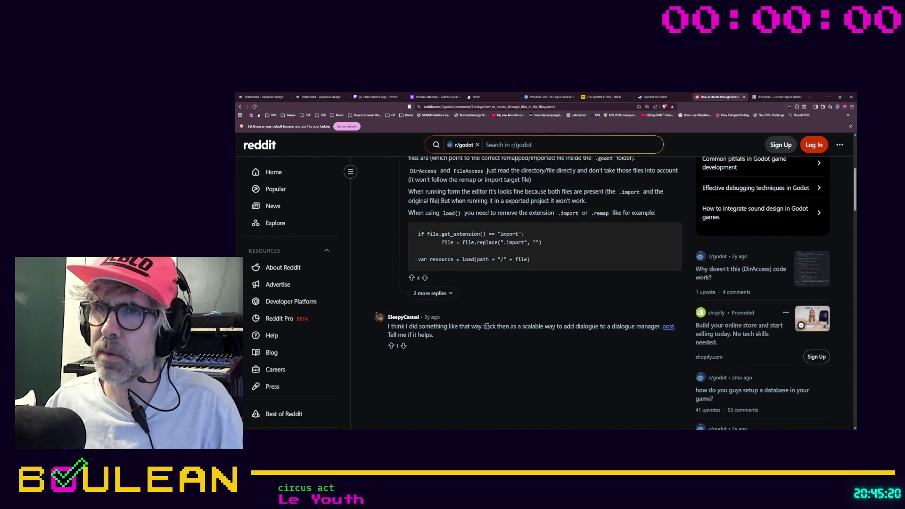
{"action": "scroll", "coordinate": [475, 344], "scroll_direction": "down", "scroll_amount": 3}
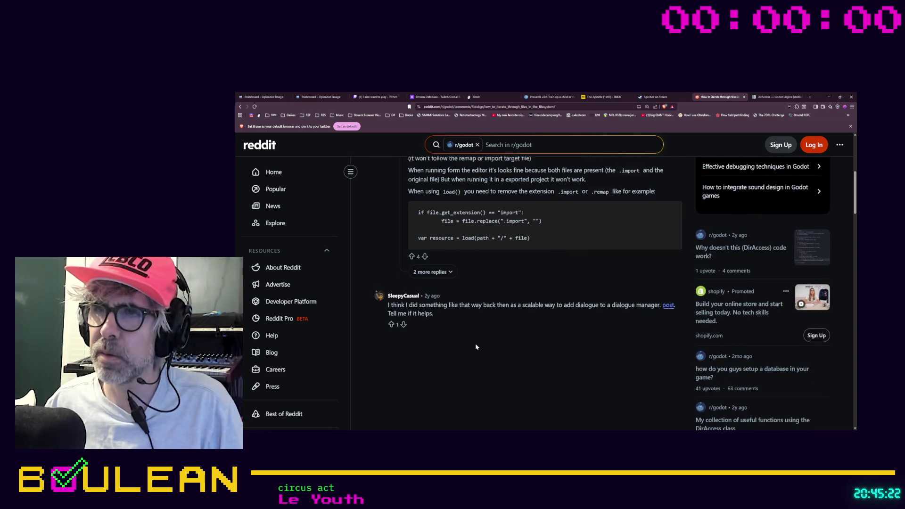
{"action": "scroll", "coordinate": [475, 343], "scroll_direction": "up", "scroll_amount": 3}
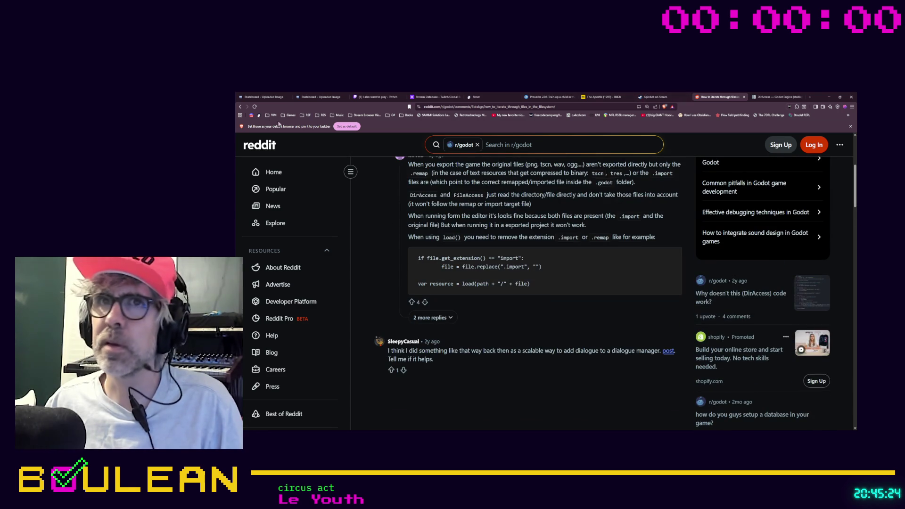
{"action": "left_click", "coordinate": [240, 107]}
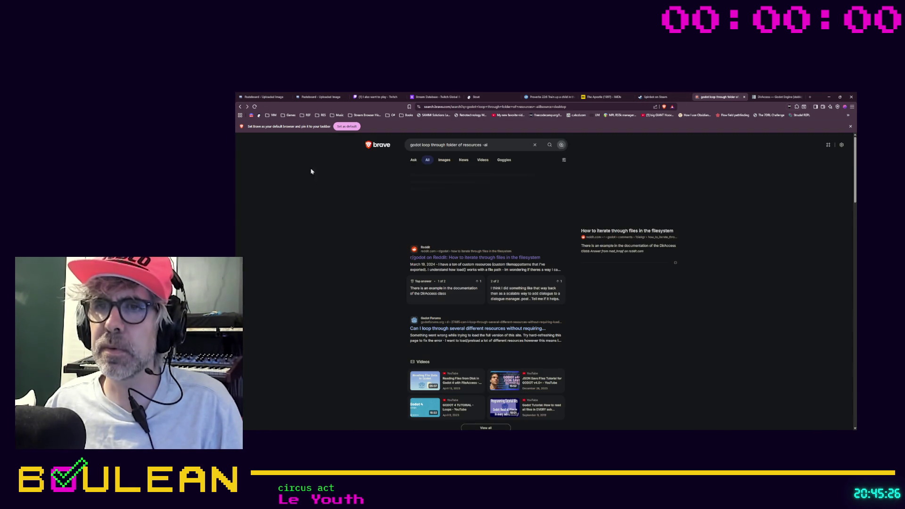
{"action": "scroll", "coordinate": [357, 208], "scroll_direction": "down", "scroll_amount": 1}
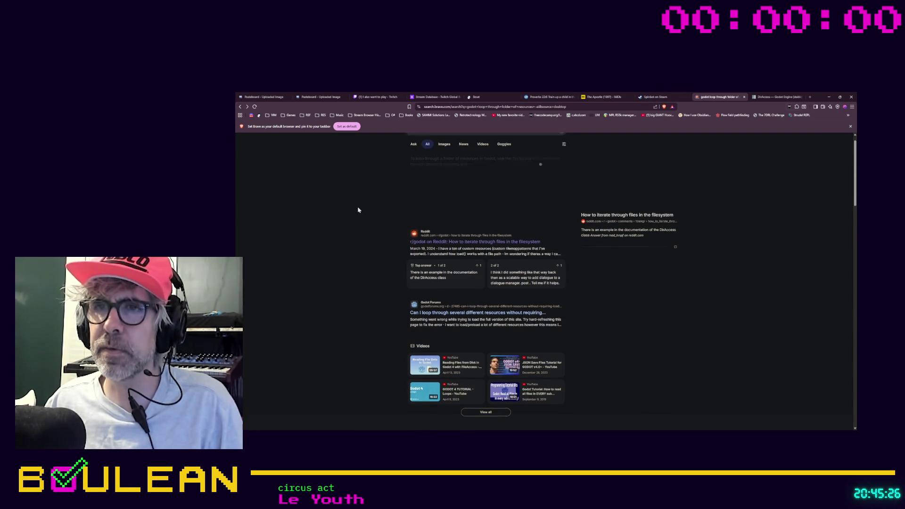
{"action": "left_click", "coordinate": [451, 304]}
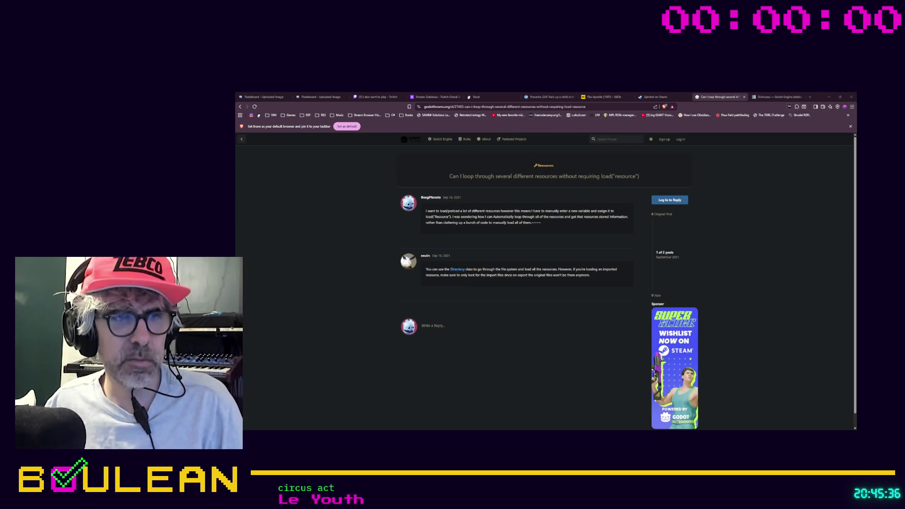
{"action": "key", "text": "alt+Tab"}
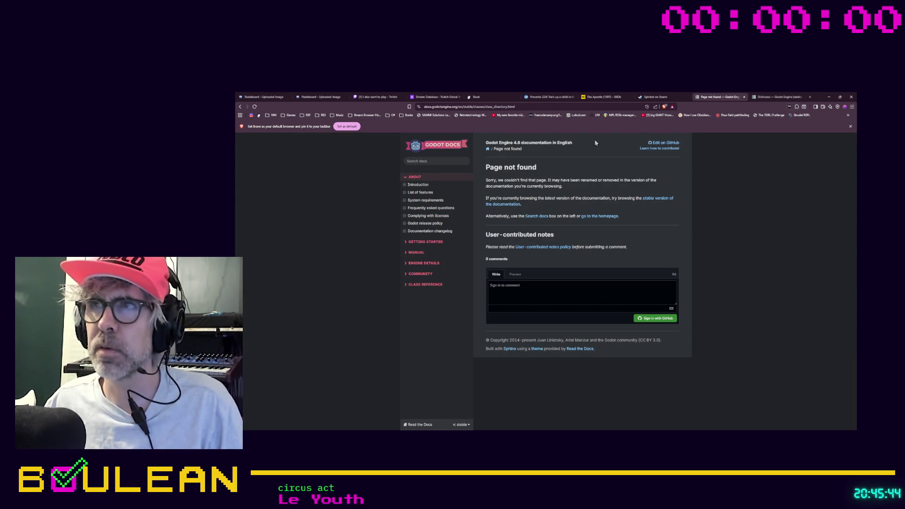
{"action": "left_click", "coordinate": [766, 96]}
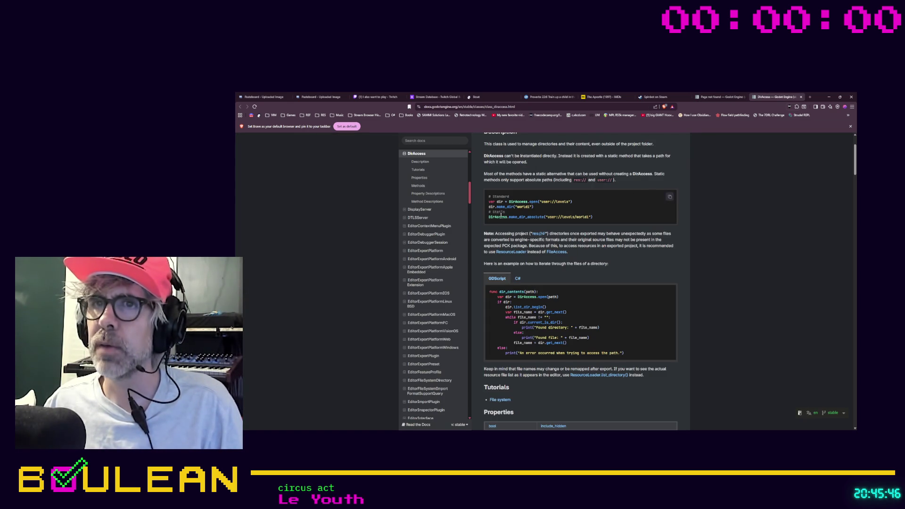
- Read through the DirAccess method descriptions, then return to the top of the page for its example
{"action": "scroll", "coordinate": [505, 216], "scroll_direction": "up", "scroll_amount": 2}
{"action": "scroll", "coordinate": [438, 223], "scroll_direction": "up", "scroll_amount": 2}
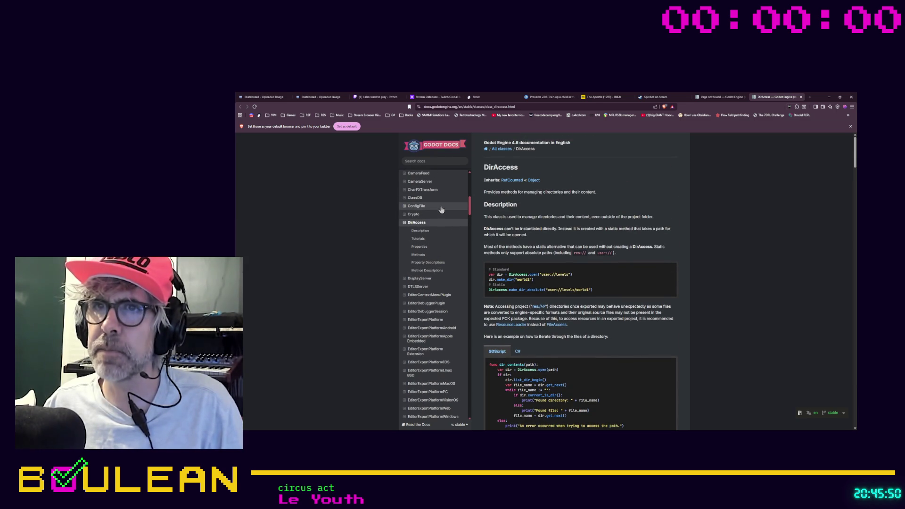
{"action": "left_click", "coordinate": [431, 274]}
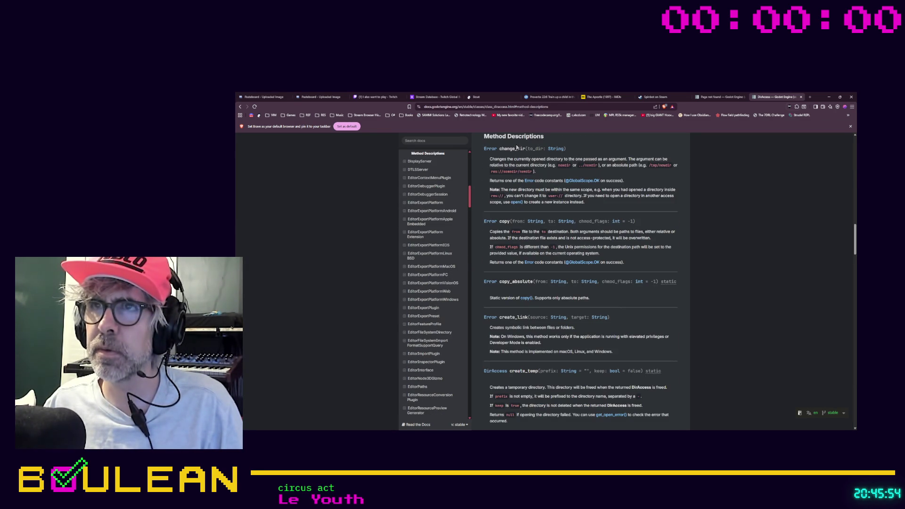
{"action": "scroll", "coordinate": [506, 261], "scroll_direction": "down", "scroll_amount": 2}
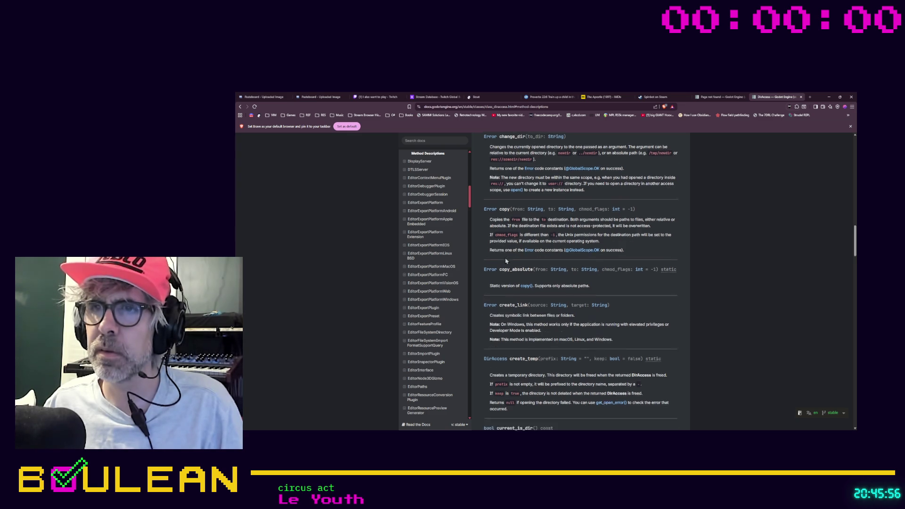
{"action": "scroll", "coordinate": [508, 267], "scroll_direction": "down", "scroll_amount": 2}
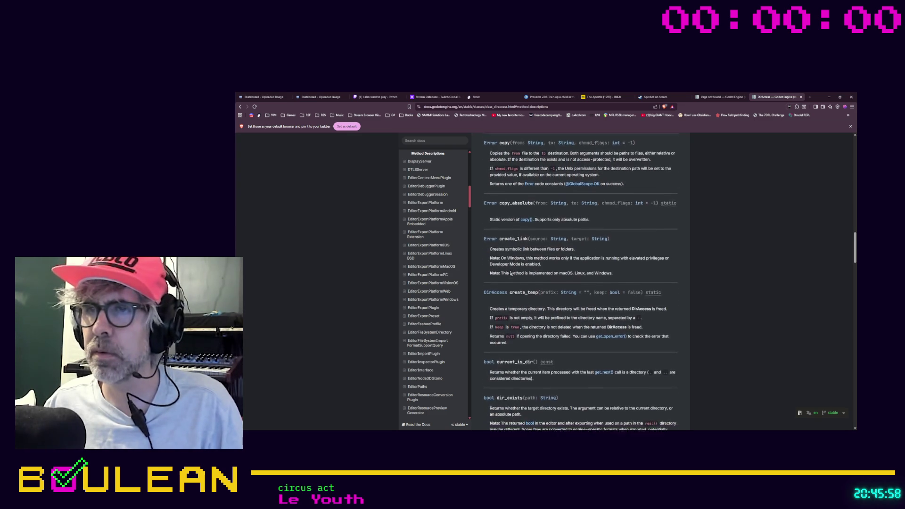
{"action": "scroll", "coordinate": [510, 273], "scroll_direction": "down", "scroll_amount": 4}
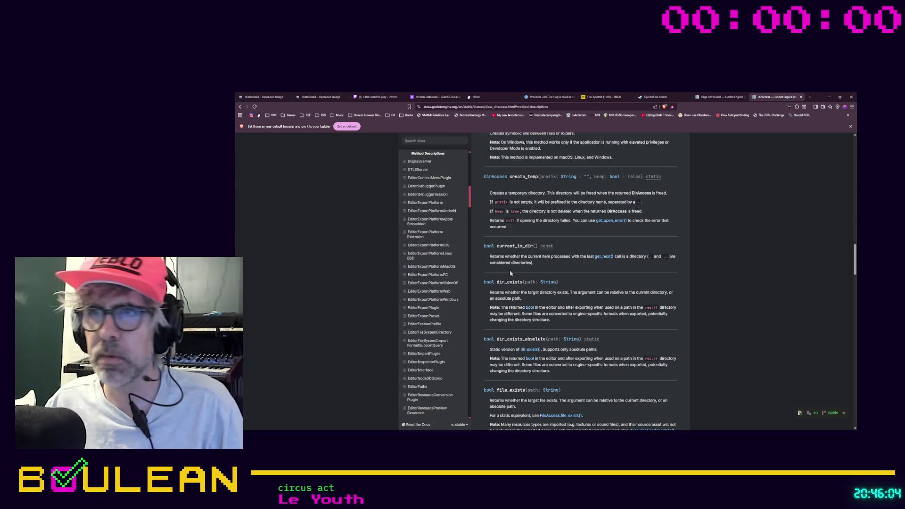
{"action": "scroll", "coordinate": [511, 273], "scroll_direction": "down", "scroll_amount": 4}
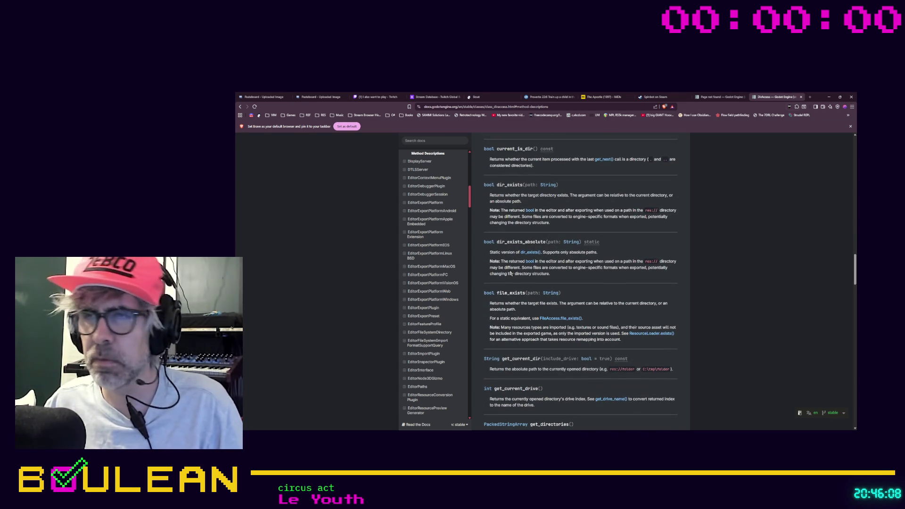
{"action": "scroll", "coordinate": [510, 273], "scroll_direction": "down", "scroll_amount": 4}
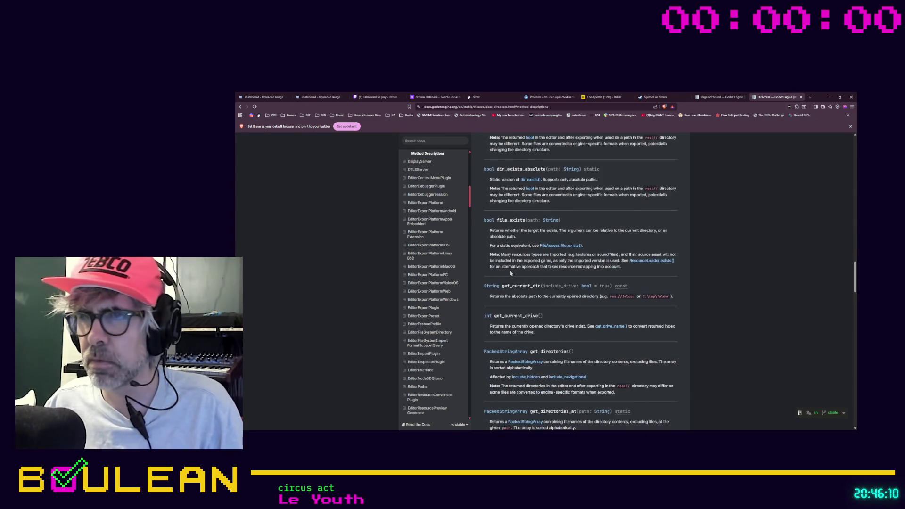
{"action": "scroll", "coordinate": [510, 273], "scroll_direction": "down", "scroll_amount": 3}
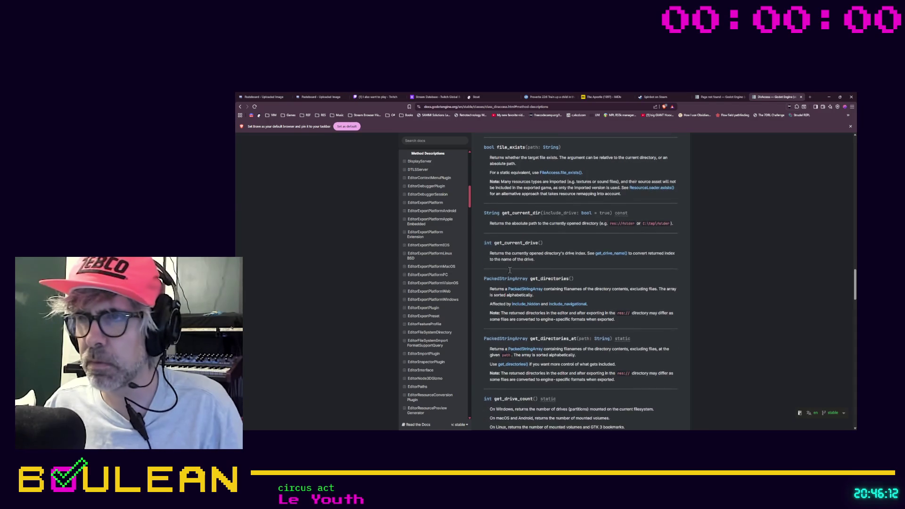
{"action": "scroll", "coordinate": [510, 271], "scroll_direction": "down", "scroll_amount": 6}
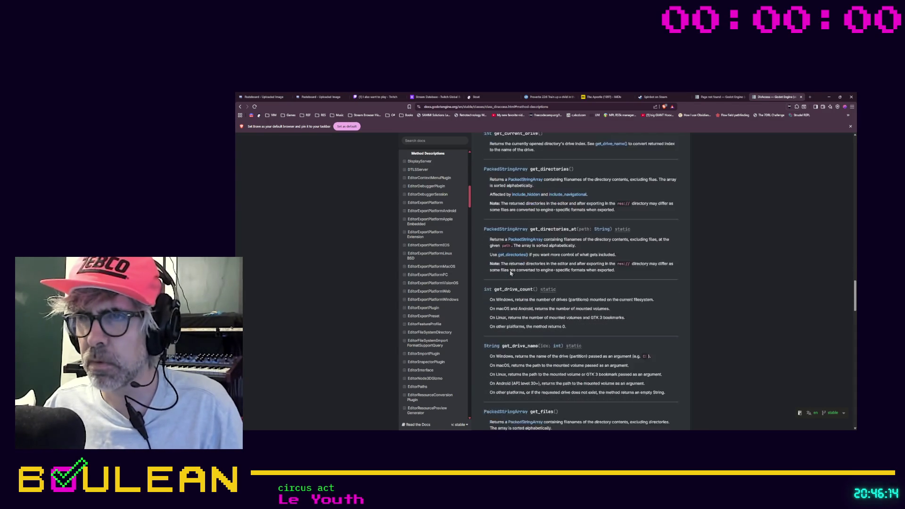
{"action": "scroll", "coordinate": [510, 272], "scroll_direction": "down", "scroll_amount": 2}
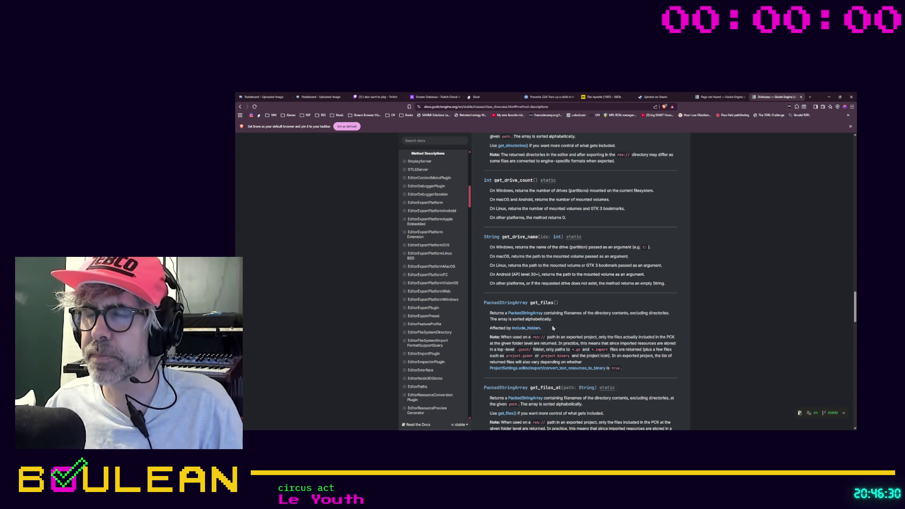
{"action": "scroll", "coordinate": [553, 328], "scroll_direction": "down", "scroll_amount": 1}
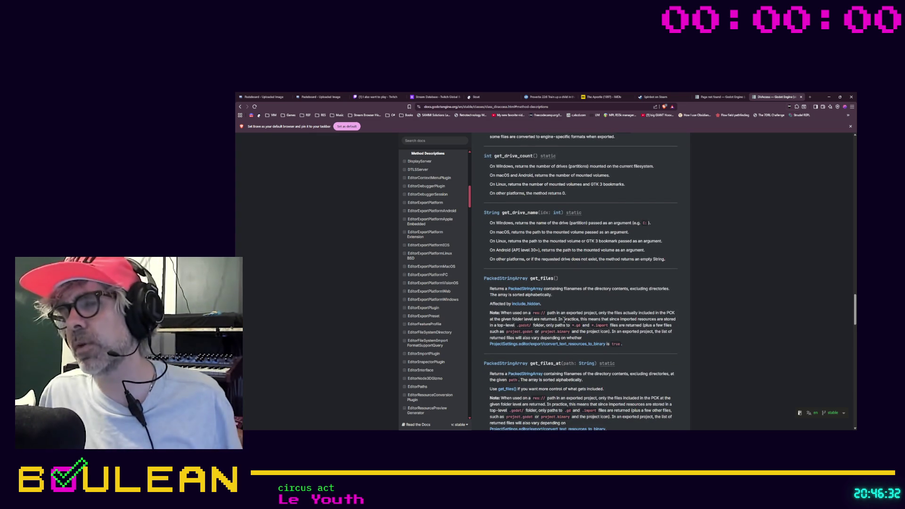
{"action": "scroll", "coordinate": [565, 320], "scroll_direction": "down", "scroll_amount": 1}
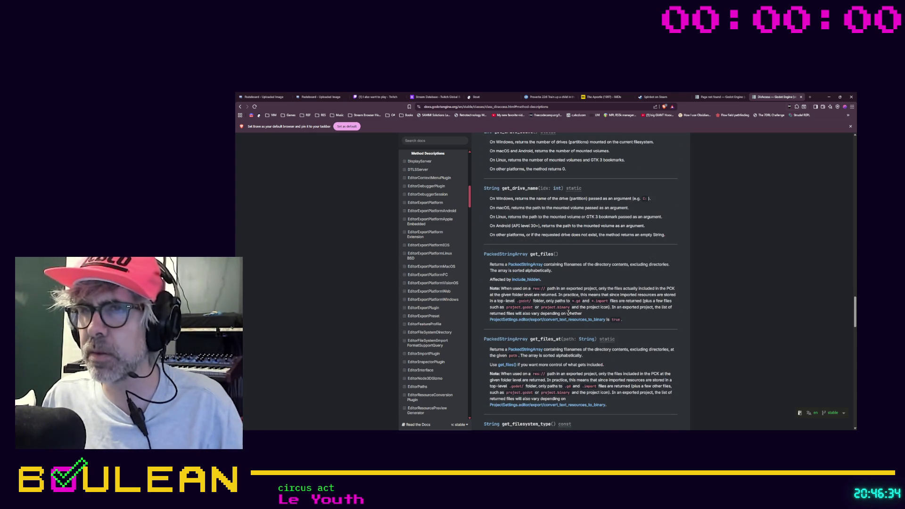
{"action": "scroll", "coordinate": [569, 313], "scroll_direction": "down", "scroll_amount": 1}
{"action": "scroll", "coordinate": [568, 313], "scroll_direction": "down", "scroll_amount": 2}
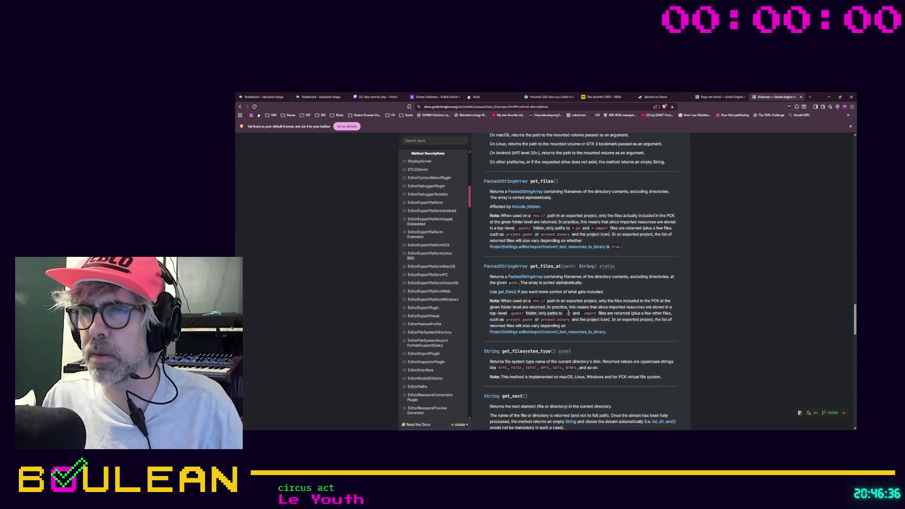
{"action": "scroll", "coordinate": [569, 313], "scroll_direction": "down", "scroll_amount": 1}
{"action": "scroll", "coordinate": [569, 313], "scroll_direction": "down", "scroll_amount": 6}
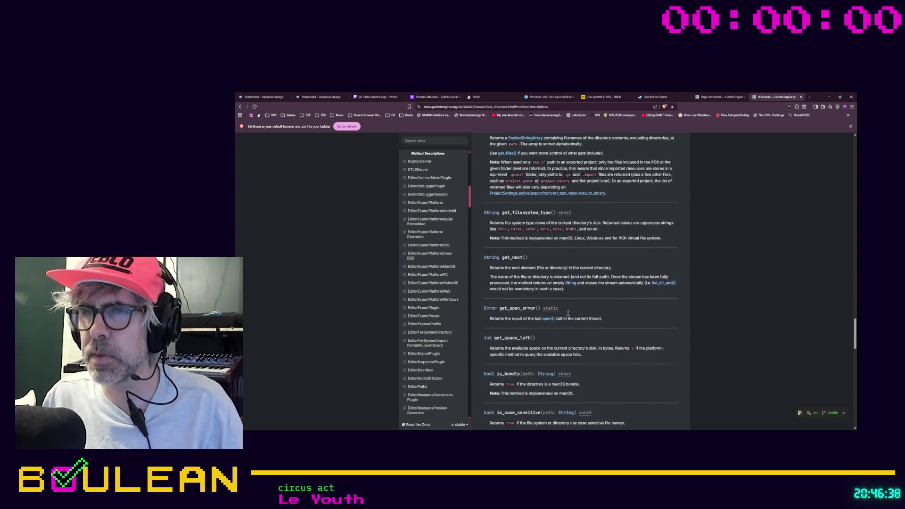
{"action": "scroll", "coordinate": [570, 317], "scroll_direction": "down", "scroll_amount": 2}
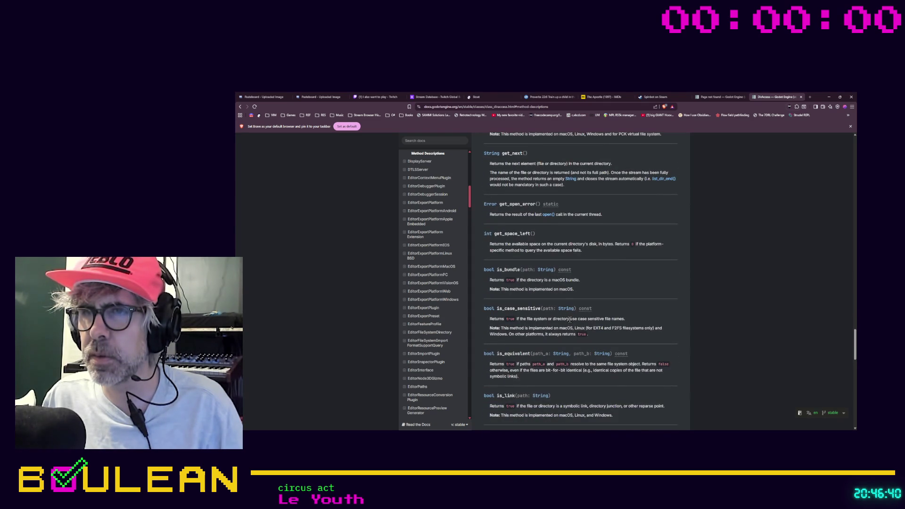
{"action": "scroll", "coordinate": [570, 319], "scroll_direction": "down", "scroll_amount": 3}
{"action": "scroll", "coordinate": [570, 320], "scroll_direction": "down", "scroll_amount": 4}
{"action": "scroll", "coordinate": [570, 322], "scroll_direction": "down", "scroll_amount": 2}
{"action": "scroll", "coordinate": [569, 323], "scroll_direction": "down", "scroll_amount": 3}
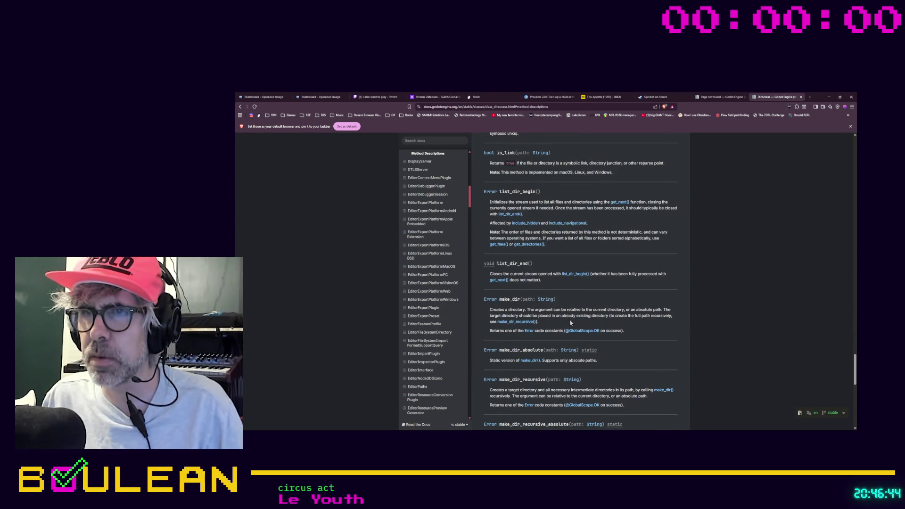
{"action": "scroll", "coordinate": [569, 321], "scroll_direction": "down", "scroll_amount": 5}
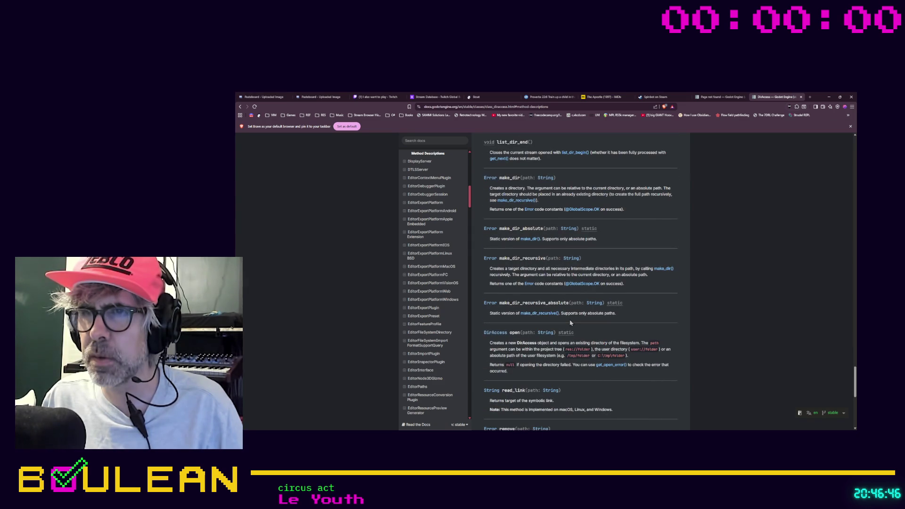
{"action": "scroll", "coordinate": [570, 323], "scroll_direction": "down", "scroll_amount": 2}
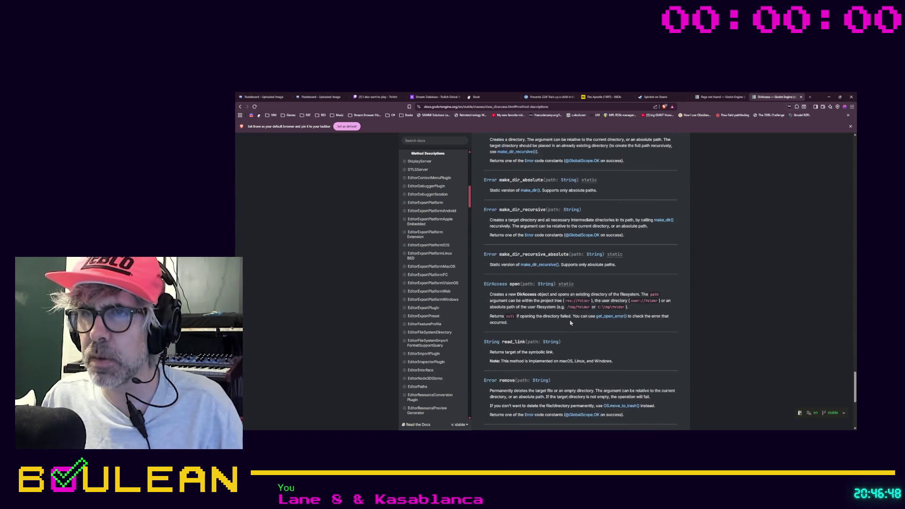
{"action": "scroll", "coordinate": [570, 323], "scroll_direction": "up", "scroll_amount": 3}
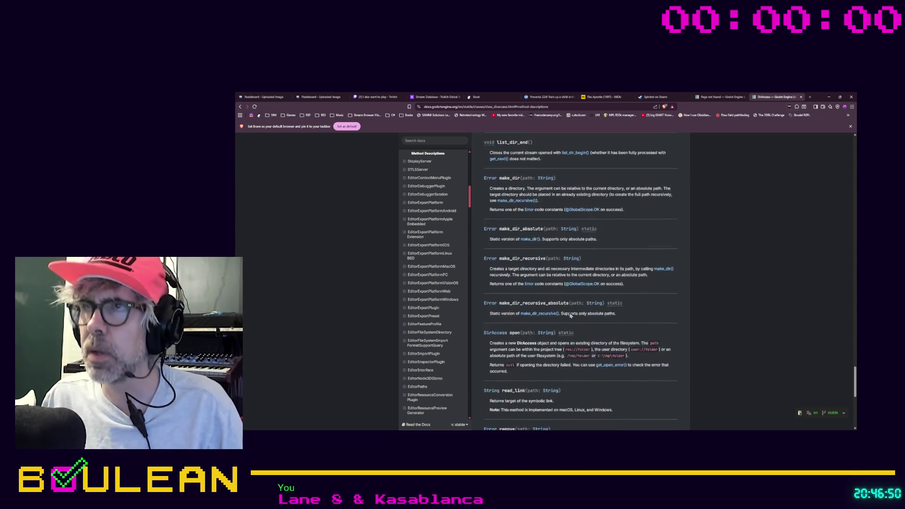
{"action": "left_click", "coordinate": [240, 106]}
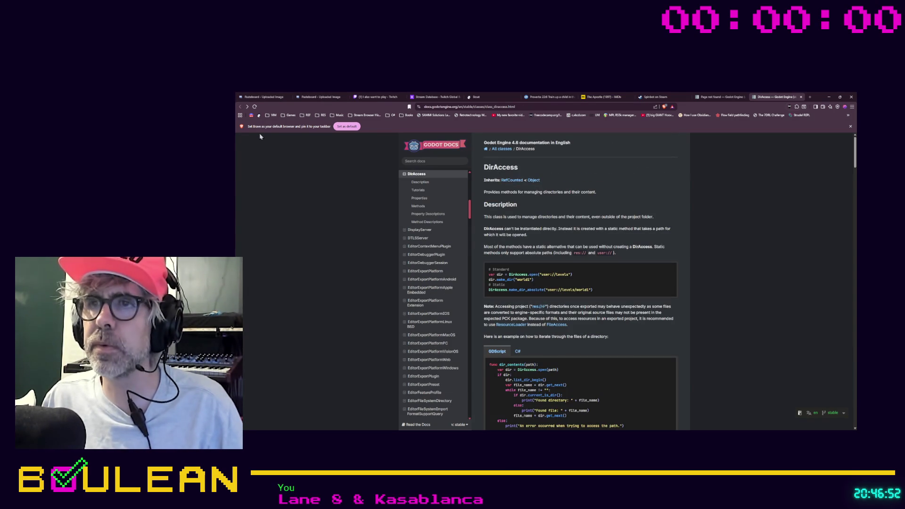
{"action": "scroll", "coordinate": [330, 229], "scroll_direction": "down", "scroll_amount": 4}
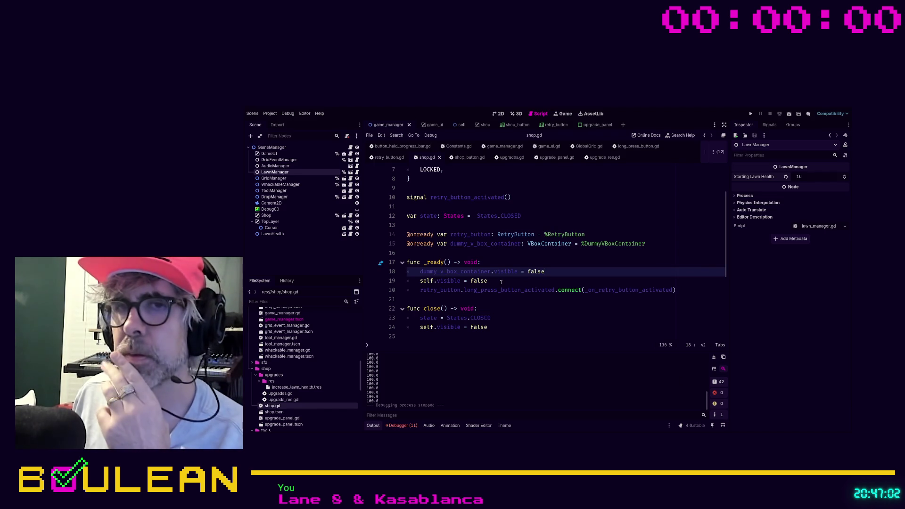
- Open blank lines below the class header and try dropping in the res folder path
{"action": "left_click", "coordinate": [497, 274]}
{"action": "scroll", "coordinate": [500, 274], "scroll_direction": "up", "scroll_amount": 2}
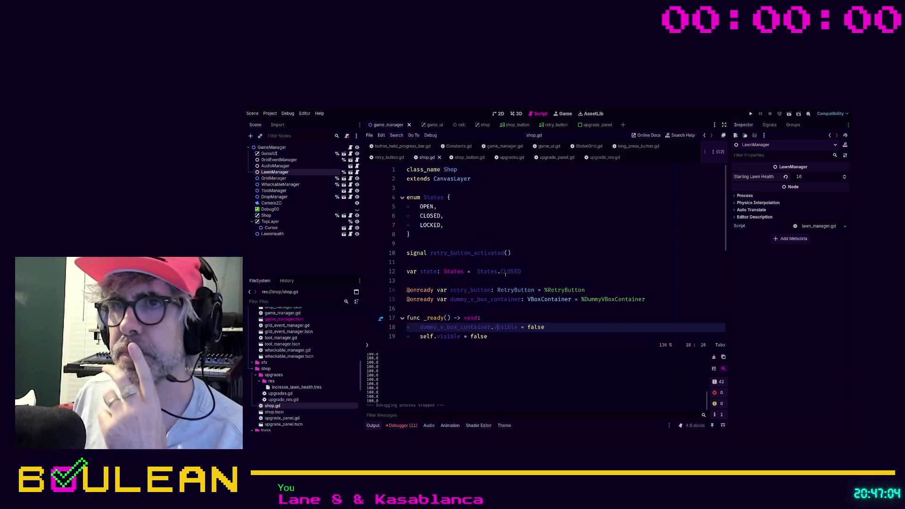
{"action": "left_click", "coordinate": [446, 189]}
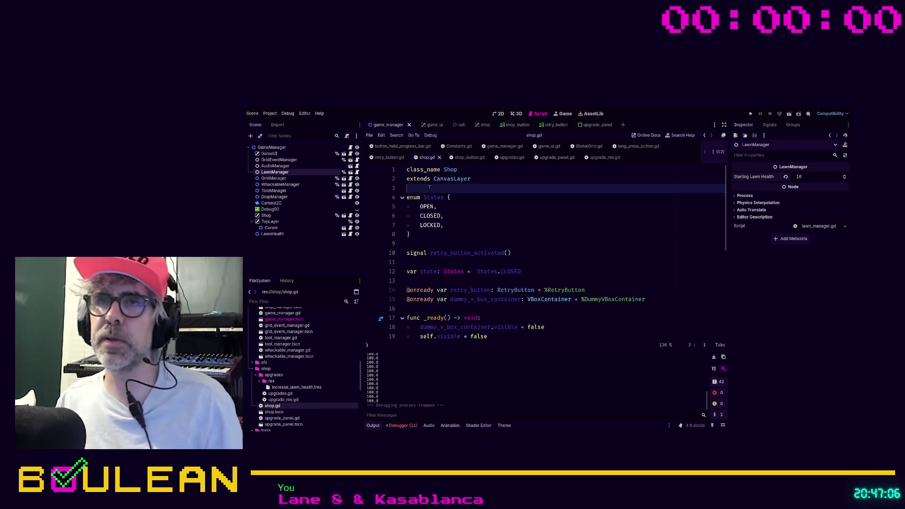
{"action": "key", "text": "Return"}
{"action": "key", "text": "Return"}
{"action": "key", "text": "Up"}
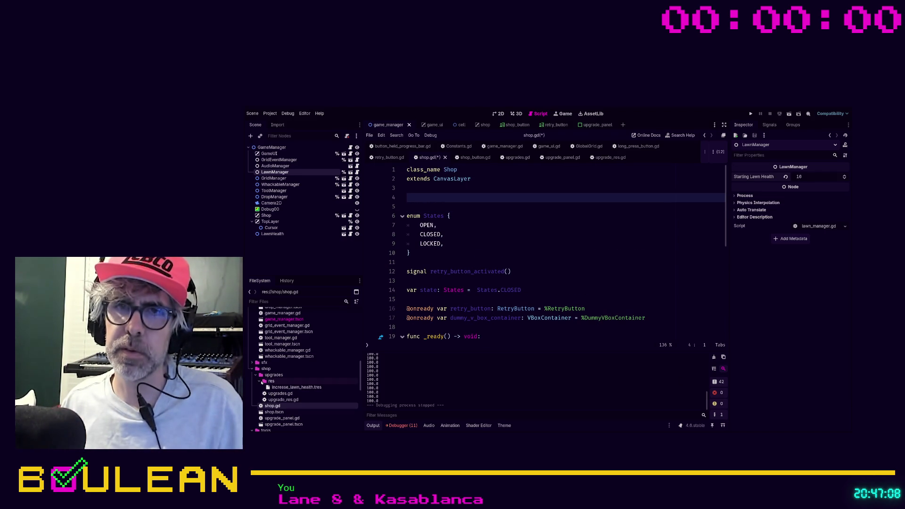
{"action": "mouse_move", "coordinate": [264, 384]}
{"action": "left_mouse_down"}
{"action": "mouse_move", "coordinate": [330, 330]}
{"action": "mouse_move", "coordinate": [417, 203]}
{"action": "left_mouse_up"}
{"action": "key", "text": "Return"}
{"action": "key", "text": "ctrl+z"}
{"action": "mouse_move", "coordinate": [271, 390]}
{"action": "left_mouse_down"}
{"action": "mouse_move", "coordinate": [359, 327]}
{"action": "mouse_move", "coordinate": [457, 203]}
{"action": "mouse_move", "coordinate": [445, 197]}
{"action": "left_mouse_up"}
{"action": "key", "text": "Return"}
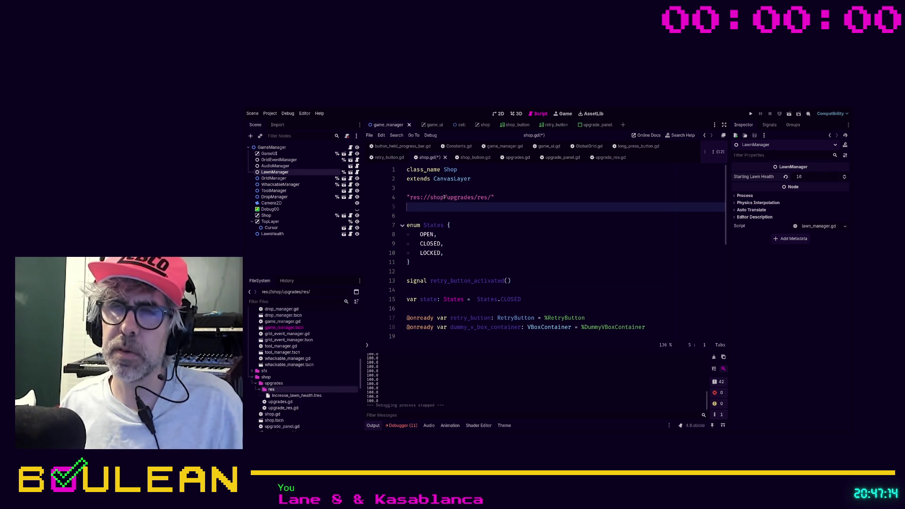
{"action": "key", "text": "ctrl+z"}
- Insert the "res://shop/upgrades/res/" path on line 4 and remove the duplicate copy
{"action": "mouse_move", "coordinate": [271, 389]}
{"action": "left_mouse_down"}
{"action": "mouse_move", "coordinate": [326, 347]}
{"action": "mouse_move", "coordinate": [414, 208]}
{"action": "mouse_move", "coordinate": [410, 198]}
{"action": "left_mouse_up"}
{"action": "key", "text": "Return"}
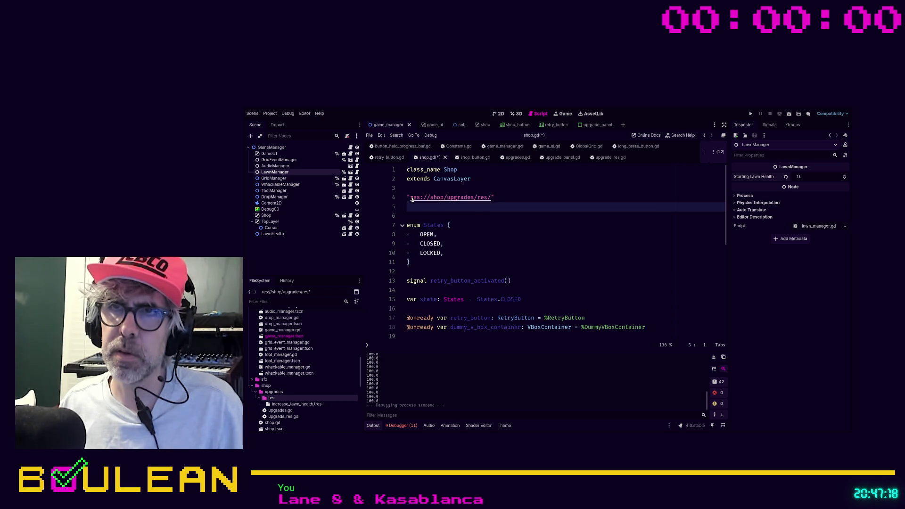
{"action": "left_click_drag", "start_coordinate": [271, 399], "coordinate": [417, 210]}
{"action": "key", "text": "Return"}
{"action": "left_click_drag", "start_coordinate": [494, 207], "coordinate": [408, 199]}
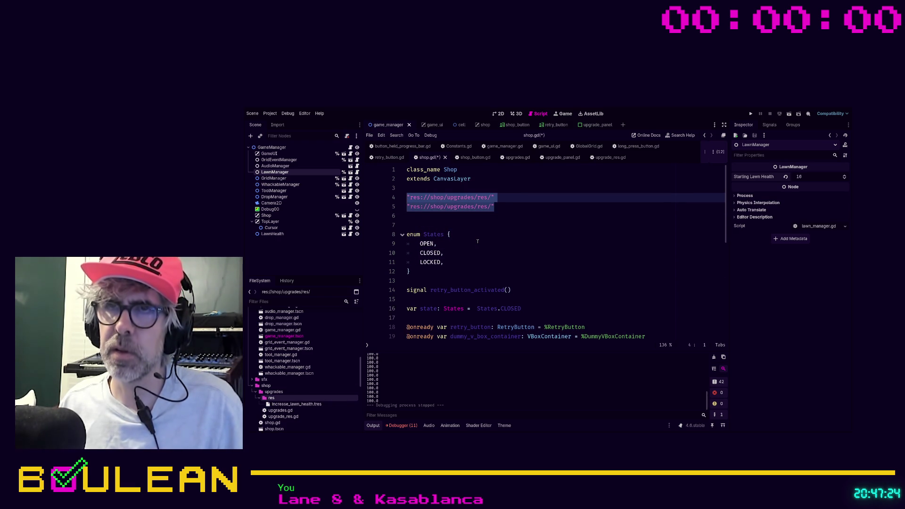
{"action": "key", "text": "Down"}
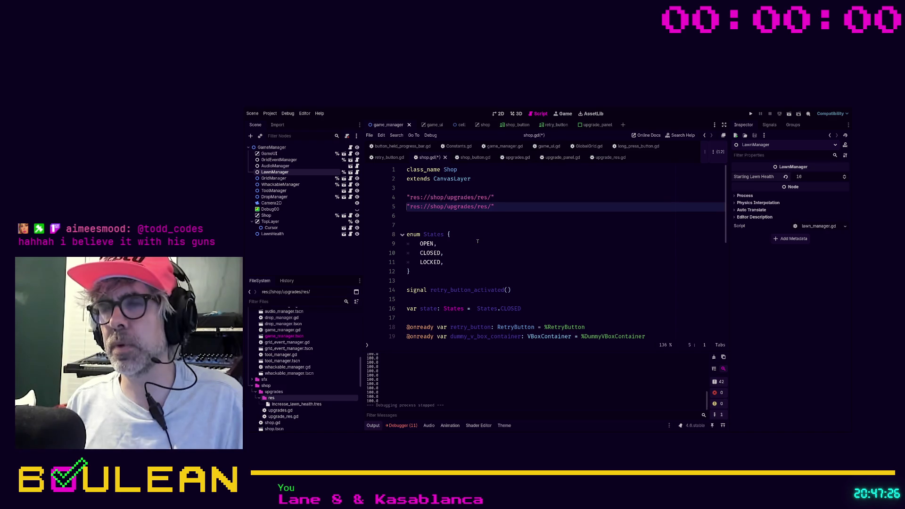
{"action": "key", "text": "ctrl+z"}
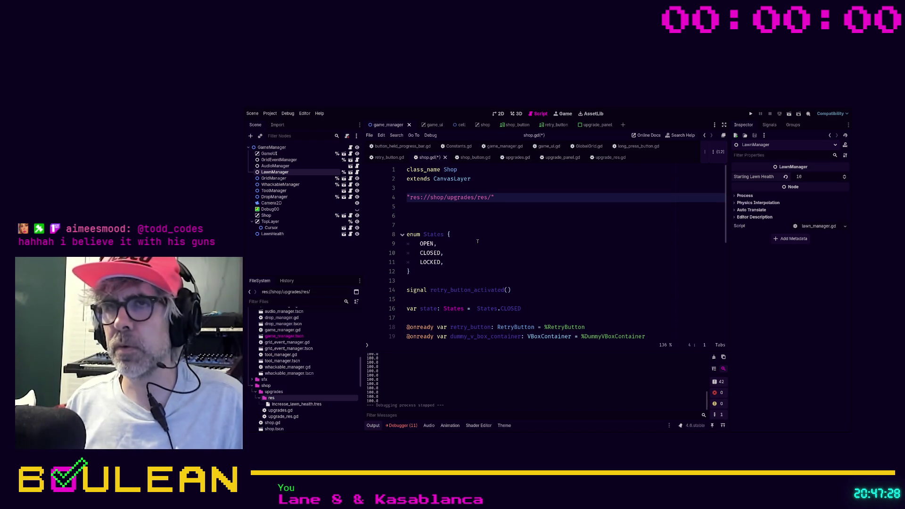
- Prefix the path with 'const RESOURCE_DIR: String =' and delete the extra blank lines
{"action": "type", "text": "const "}
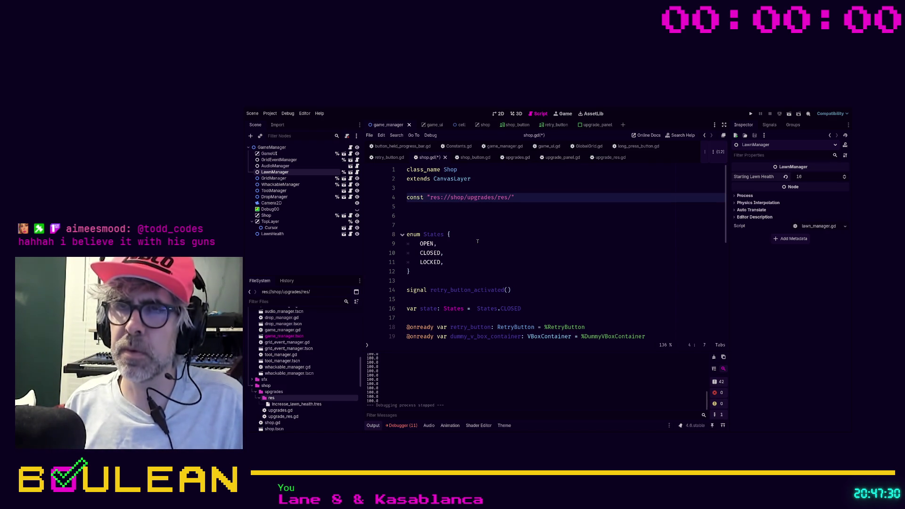
{"action": "type", "text": "RES"}
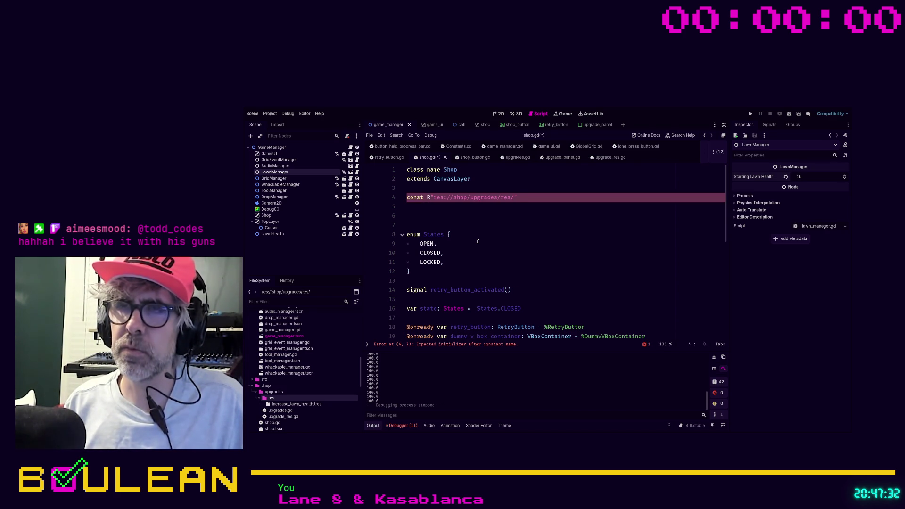
{"action": "type", "text": "OURCE_DIR"}
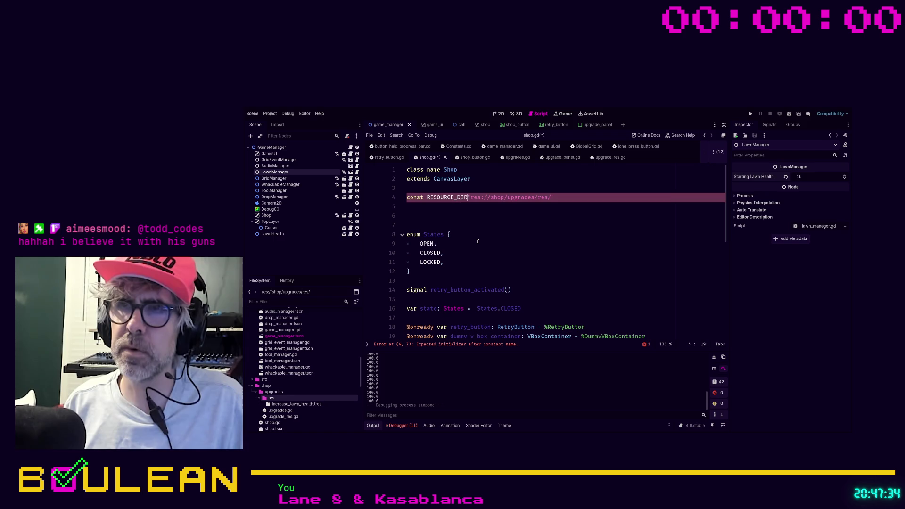
{"action": "type", "text": ":"}
{"action": "type", "text": "String ="}
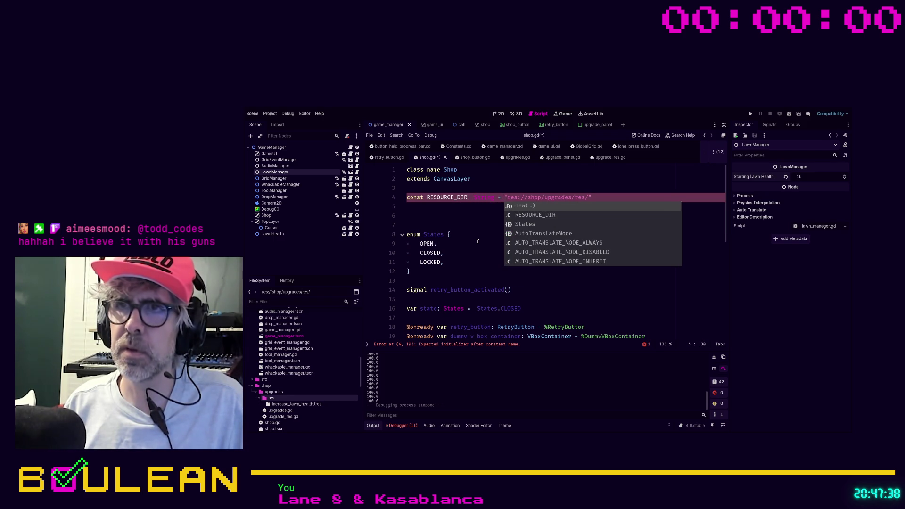
{"action": "key", "text": "Escape"}
{"action": "key", "text": "Down"}
{"action": "key", "text": "Down"}
{"action": "key", "text": "Down"}
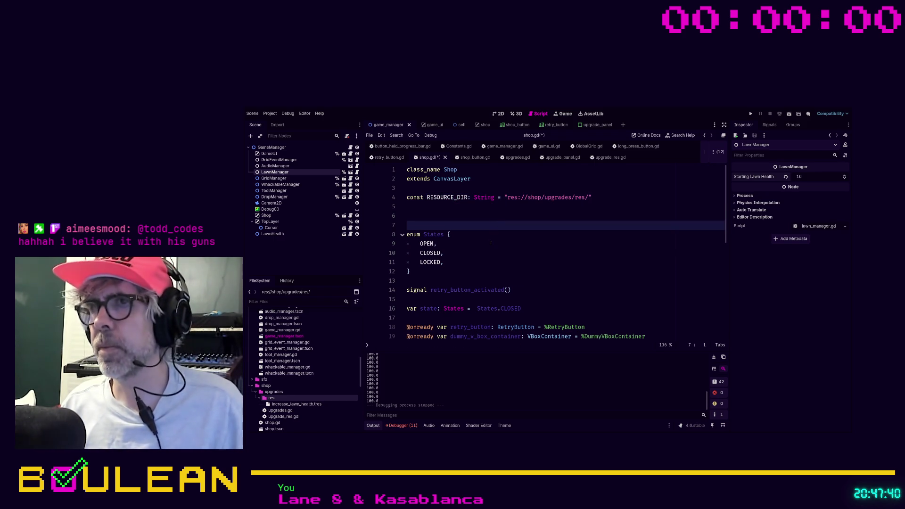
{"action": "key", "text": "BackSpace"}
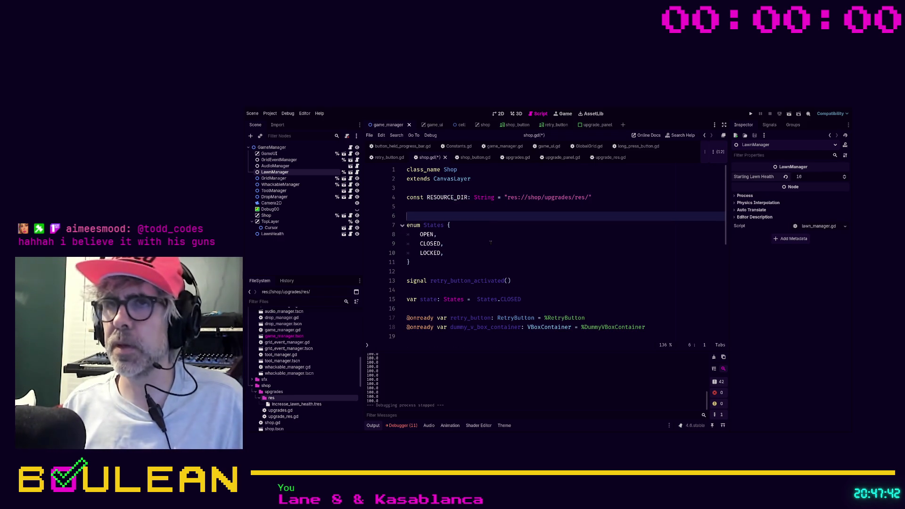
{"action": "key", "text": "BackSpace"}
- Add blank lines after the _ready function body
{"action": "scroll", "coordinate": [491, 243], "scroll_direction": "down", "scroll_amount": 3}
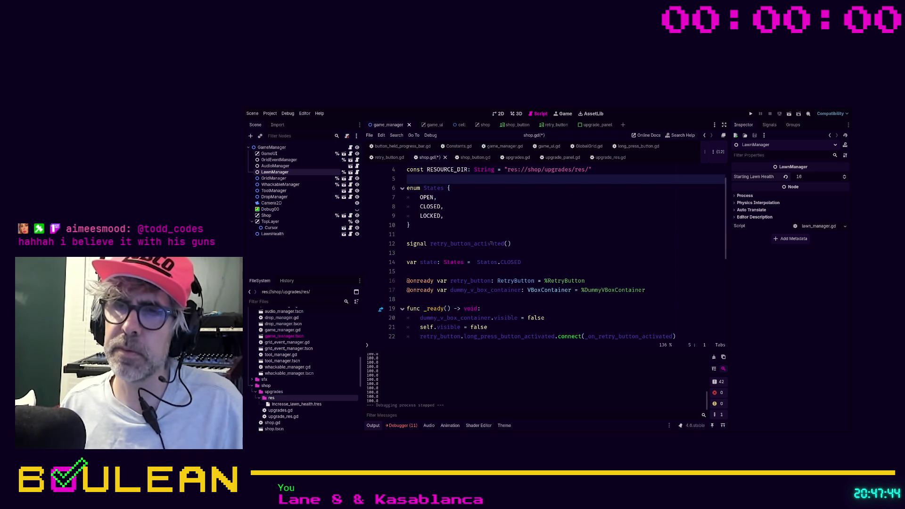
{"action": "left_click", "coordinate": [432, 287]}
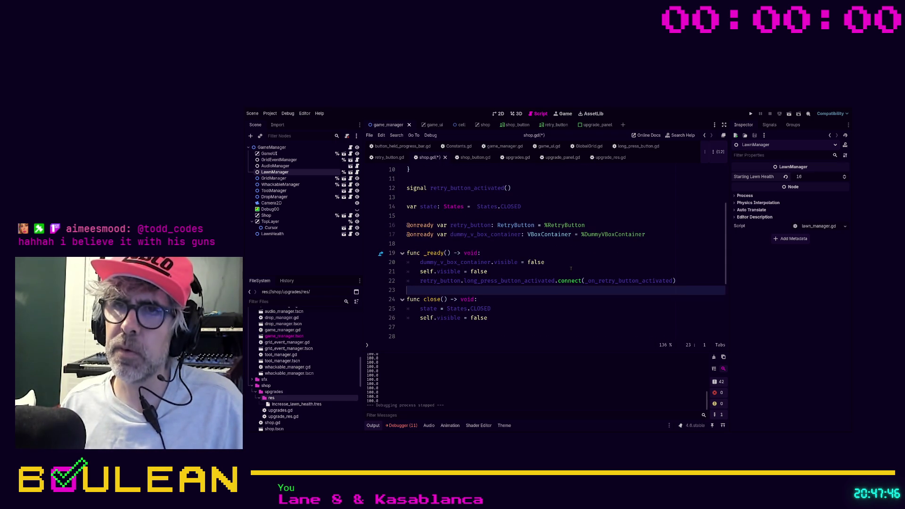
{"action": "key", "text": "Return"}
{"action": "key", "text": "Return"}
- Tidy the blank lines between _ready and close(), then fold the start_new_round function
{"action": "key", "text": "Up"}
{"action": "key", "text": "Up"}
{"action": "key", "text": "Tab"}
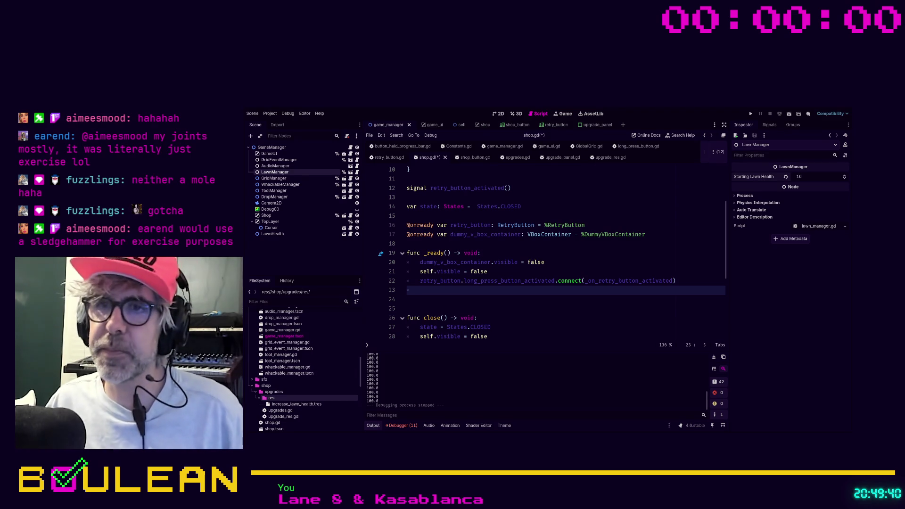
{"action": "left_click", "coordinate": [458, 299]}
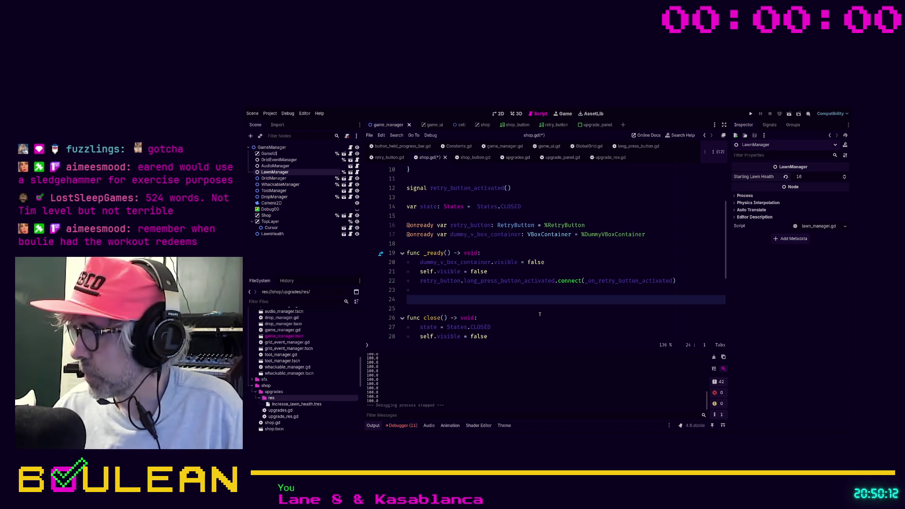
{"action": "key", "text": "Return"}
{"action": "key", "text": "Return"}
{"action": "key", "text": "BackSpace"}
{"action": "key", "text": "BackSpace"}
{"action": "key", "text": "BackSpace"}
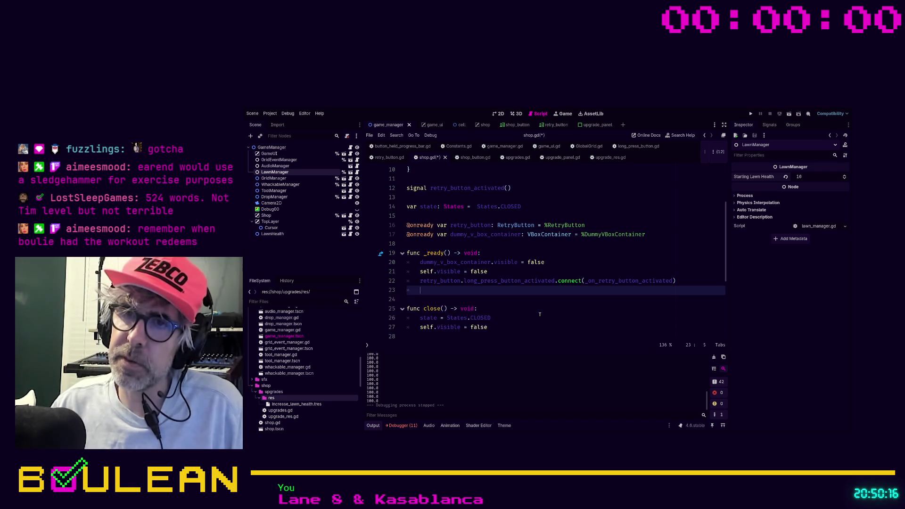
{"action": "scroll", "coordinate": [451, 300], "scroll_direction": "down", "scroll_amount": 4}
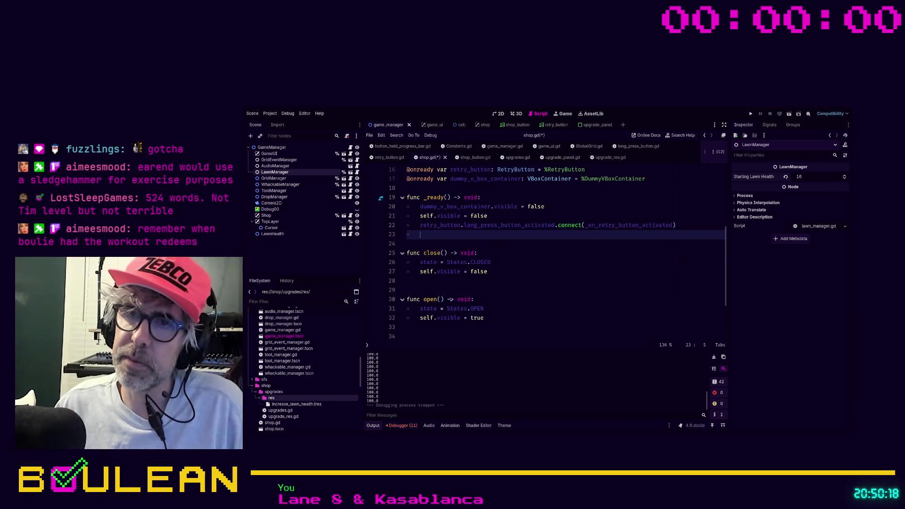
{"action": "left_click", "coordinate": [403, 290]}
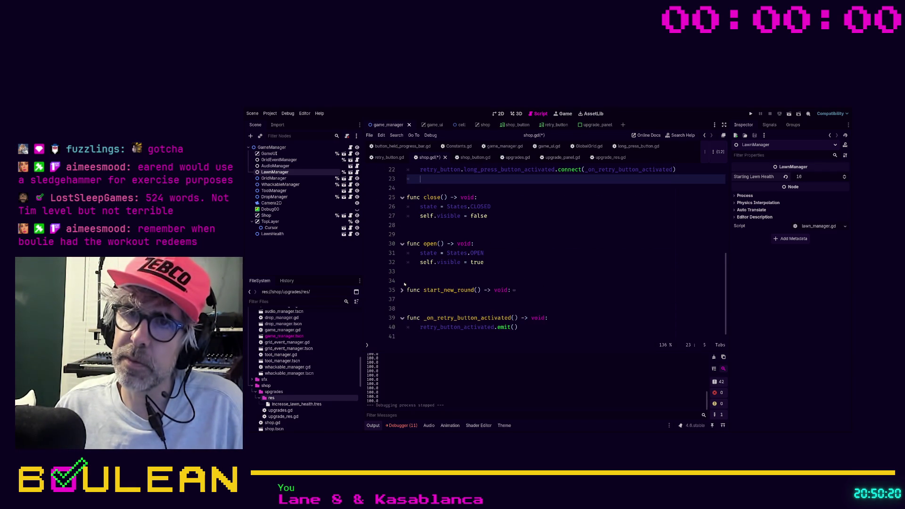
- Below start_new_round, write the header 'func _get_upgrade_resources() -> void:'
{"action": "left_click", "coordinate": [402, 243]}
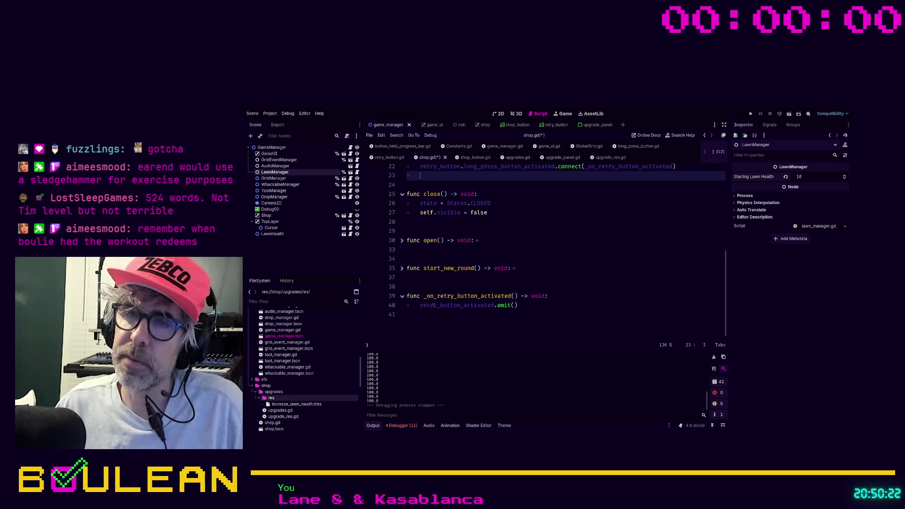
{"action": "left_click", "coordinate": [435, 287]}
{"action": "key", "text": "Return"}
{"action": "key", "text": "Return"}
{"action": "key", "text": "Return"}
{"action": "key", "text": "Up"}
{"action": "key", "text": "Up"}
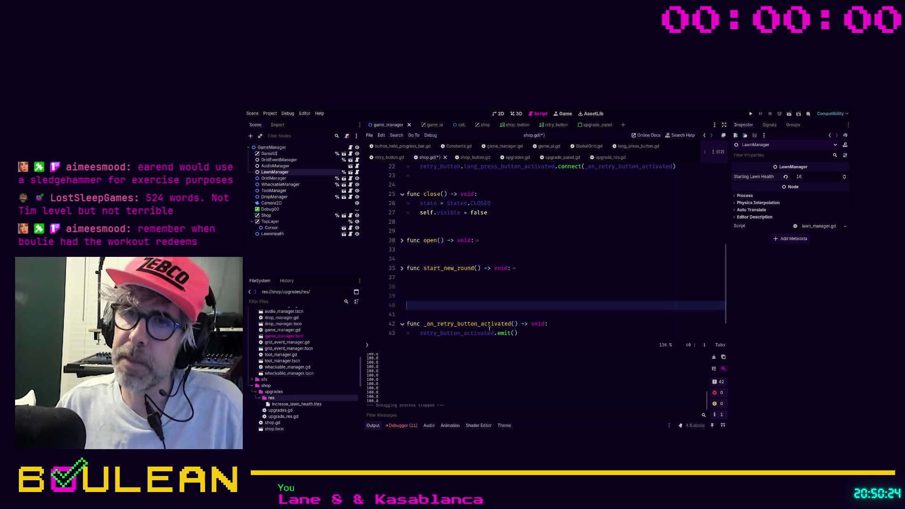
{"action": "type", "text": "func _"}
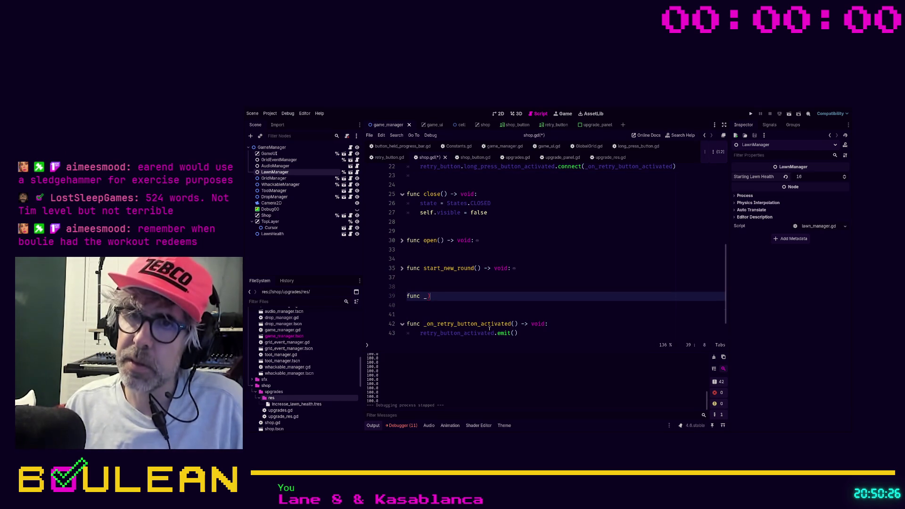
{"action": "type", "text": "get_upgrad"}
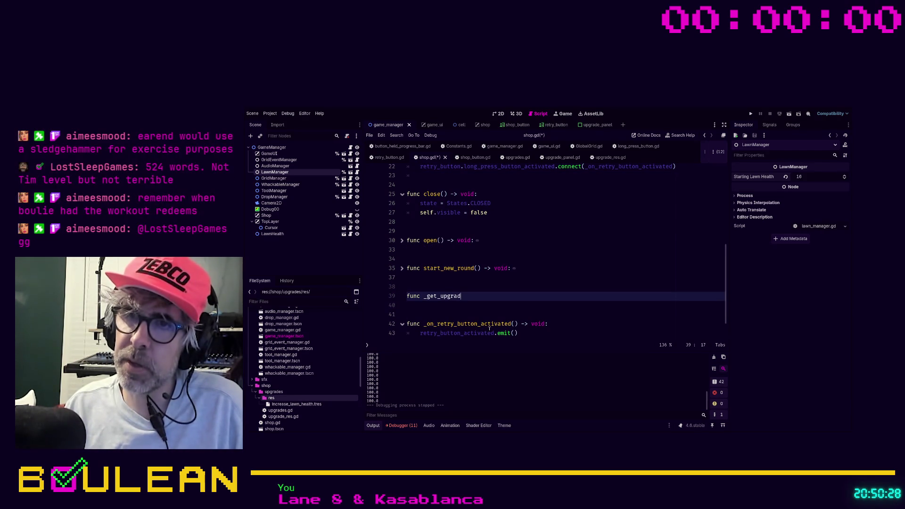
{"action": "type", "text": "e_resourc"}
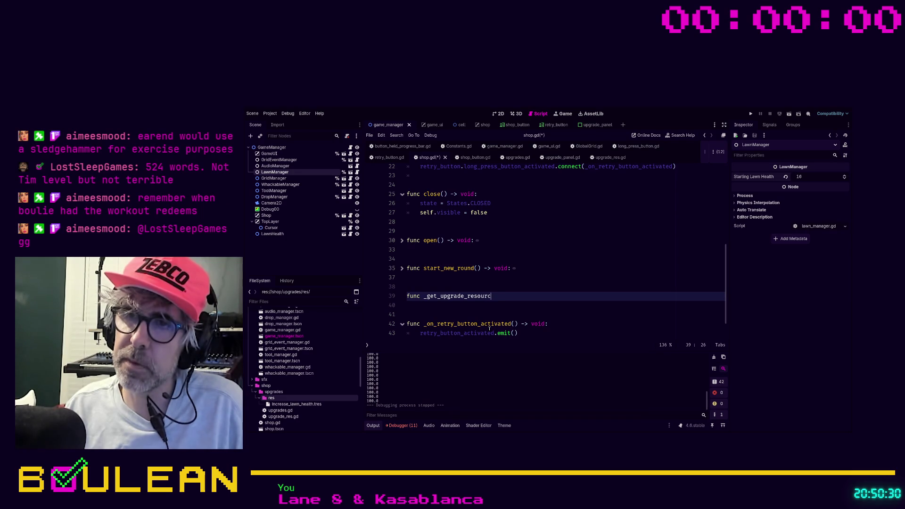
{"action": "type", "text": "es() -> void:"}
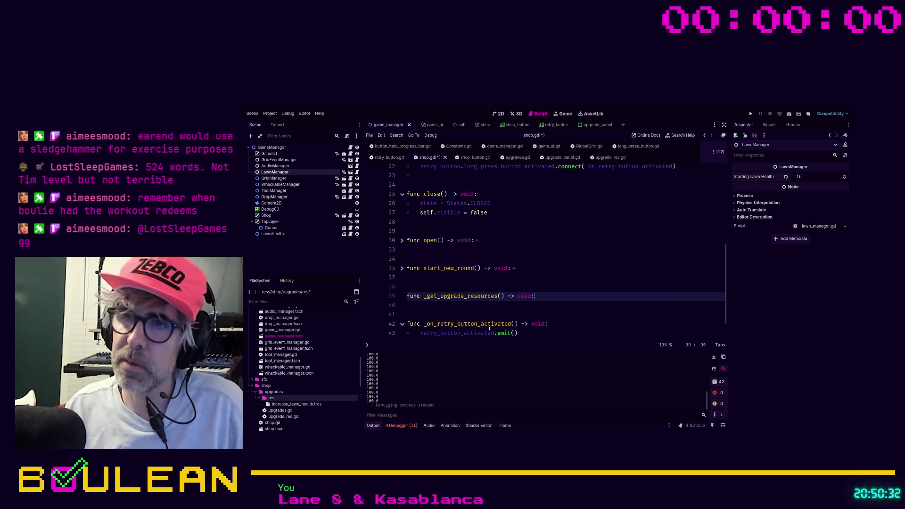
{"action": "key", "text": "Return"}
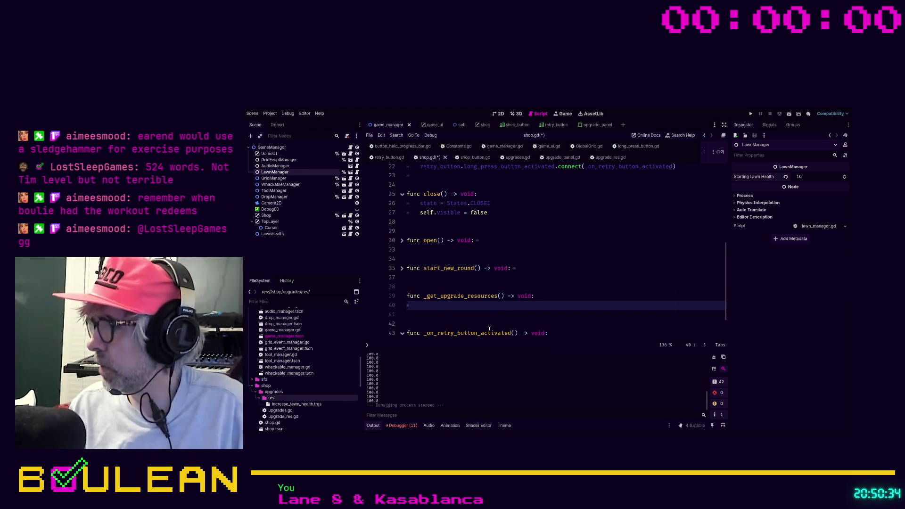
- Add 'var dir = DirAccess.open(RESOURCE_DIR)' as the function's first line
{"action": "type", "text": "var di"}
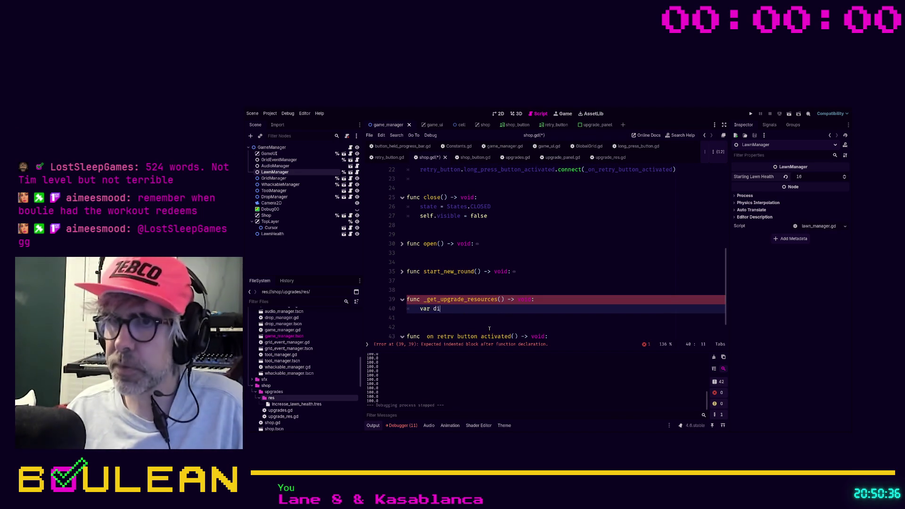
{"action": "type", "text": "r = dir"}
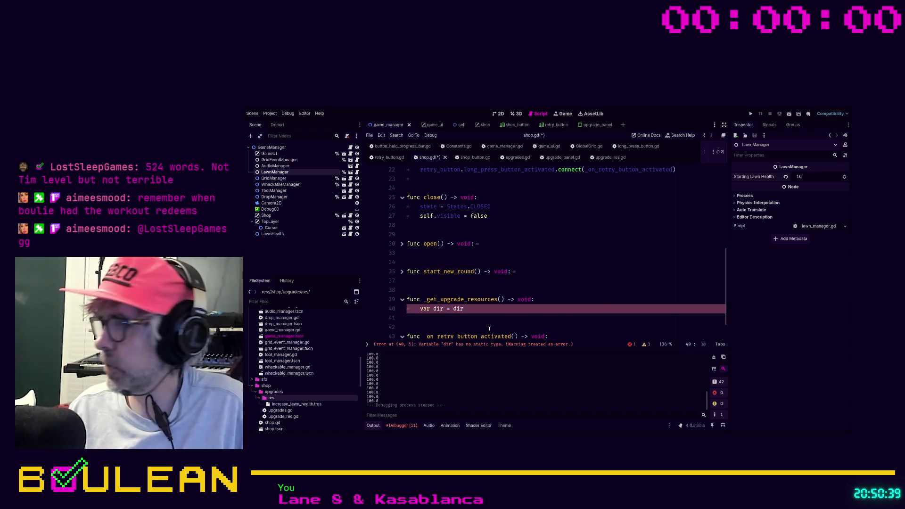
{"action": "key", "text": "ctrl+space"}
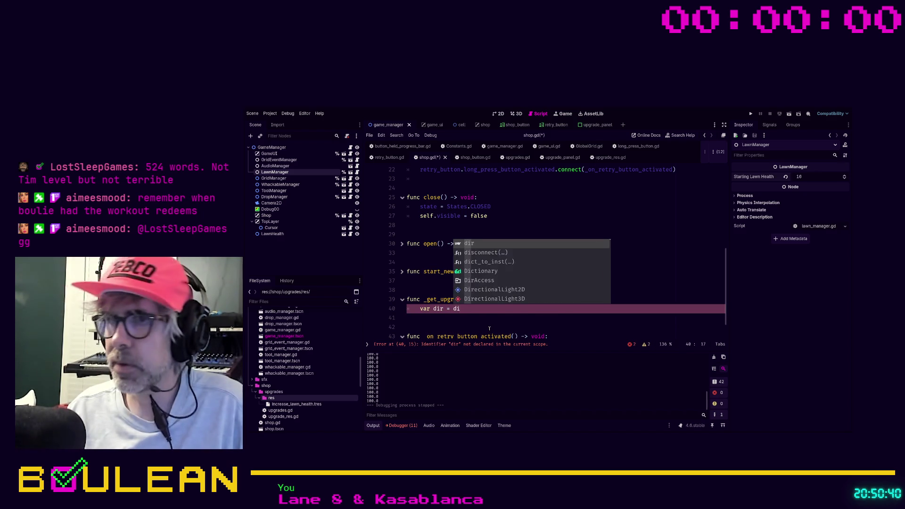
{"action": "type", "text": "Dir"}
{"action": "key", "text": "Return"}
{"action": "type", "text": ".ope"}
{"action": "key", "text": "Return"}
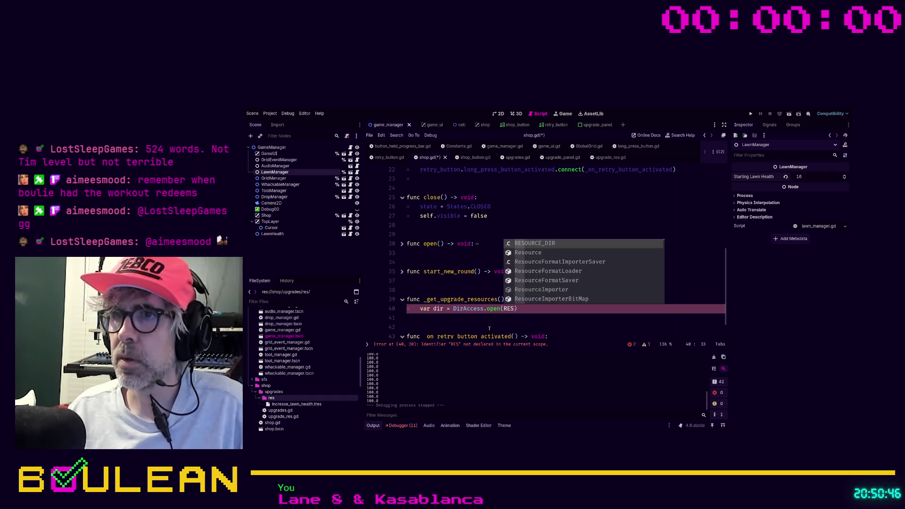
{"action": "key", "text": "Return"}
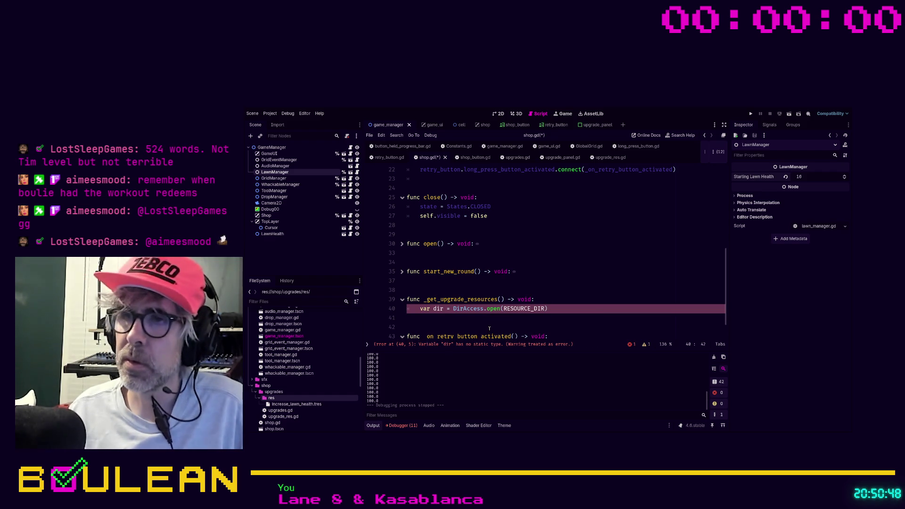
{"action": "scroll", "coordinate": [543, 284], "scroll_direction": "up", "scroll_amount": 7}
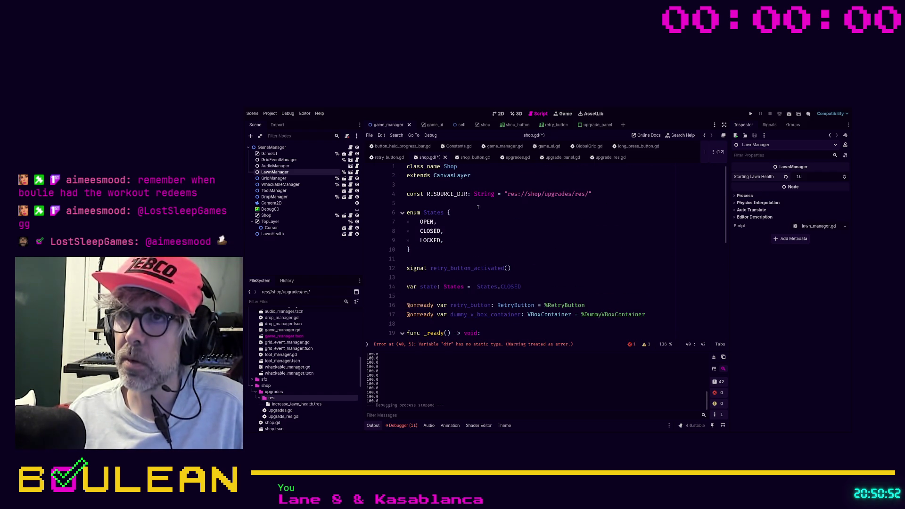
{"action": "left_click", "coordinate": [466, 194]}
- Rename the constant to RESOURCES_PATH on line 3 and in the DirAccess.open call
{"action": "key", "text": "BackSpace"}
{"action": "key", "text": "BackSpace"}
{"action": "key", "text": "BackSpace"}
{"action": "type", "text": "H"}
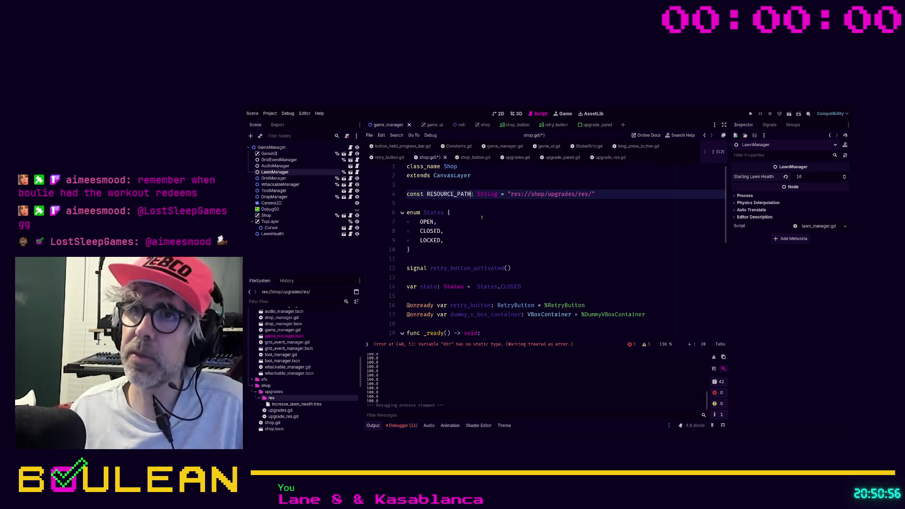
{"action": "scroll", "coordinate": [482, 218], "scroll_direction": "down", "scroll_amount": 8}
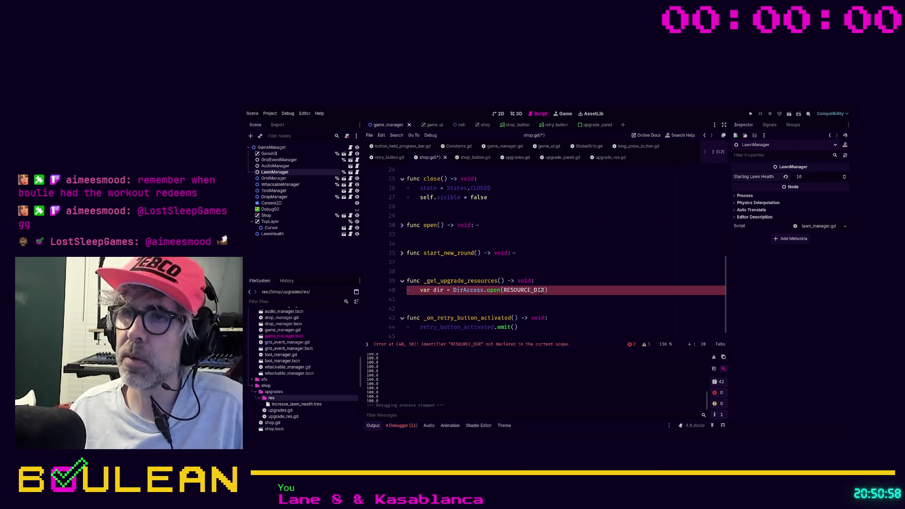
{"action": "left_click", "coordinate": [544, 290]}
{"action": "key", "text": "BackSpace"}
{"action": "key", "text": "BackSpace"}
{"action": "key", "text": "BackSpace"}
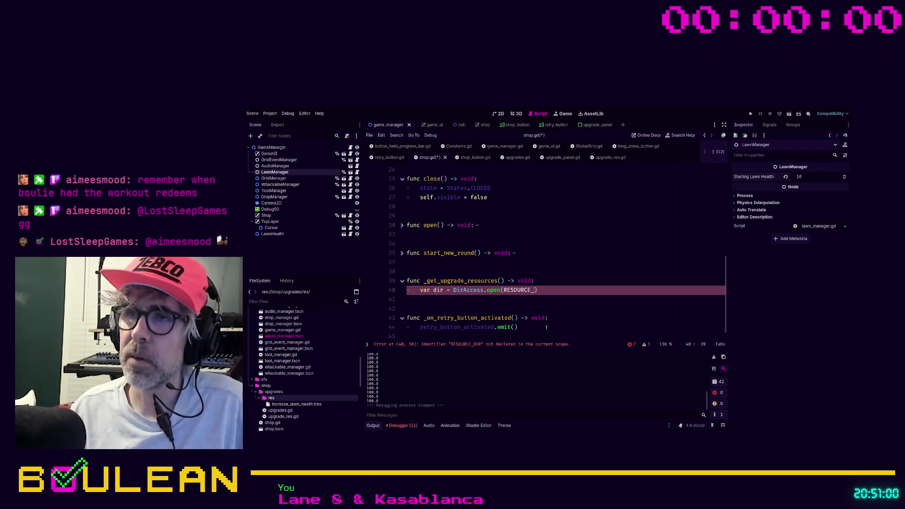
{"action": "type", "text": "PATH"}
{"action": "key", "text": "Return"}
{"action": "scroll", "coordinate": [547, 327], "scroll_direction": "up", "scroll_amount": 8}
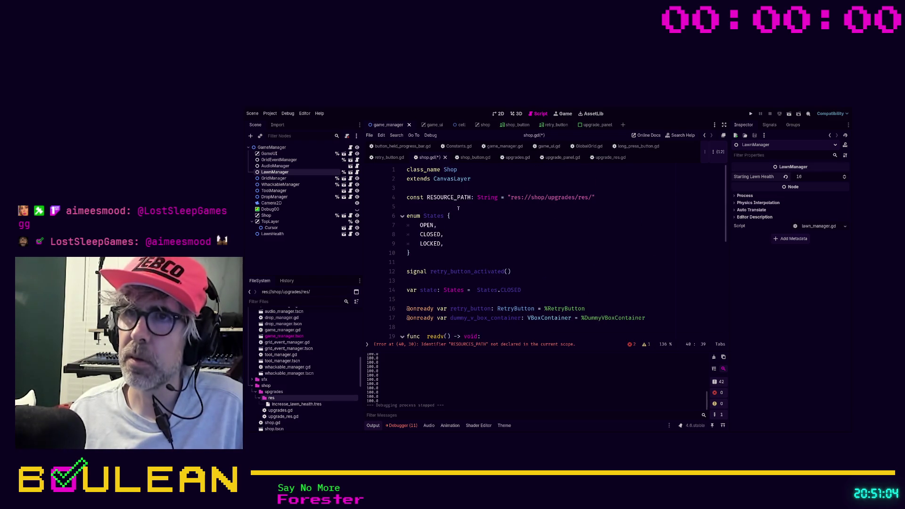
{"action": "left_click", "coordinate": [454, 198]}
{"action": "type", "text": "S"}
{"action": "scroll", "coordinate": [513, 259], "scroll_direction": "down", "scroll_amount": 8}
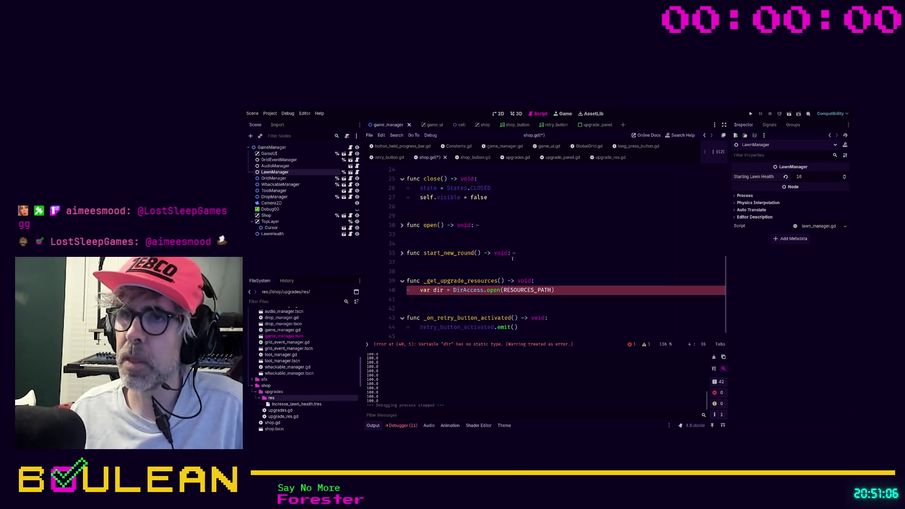
- Add 'dir.list_dir_begin()' and start a 'file_name = dir.get_ne' line beneath it
{"action": "left_click", "coordinate": [572, 291]}
{"action": "key", "text": "Return"}
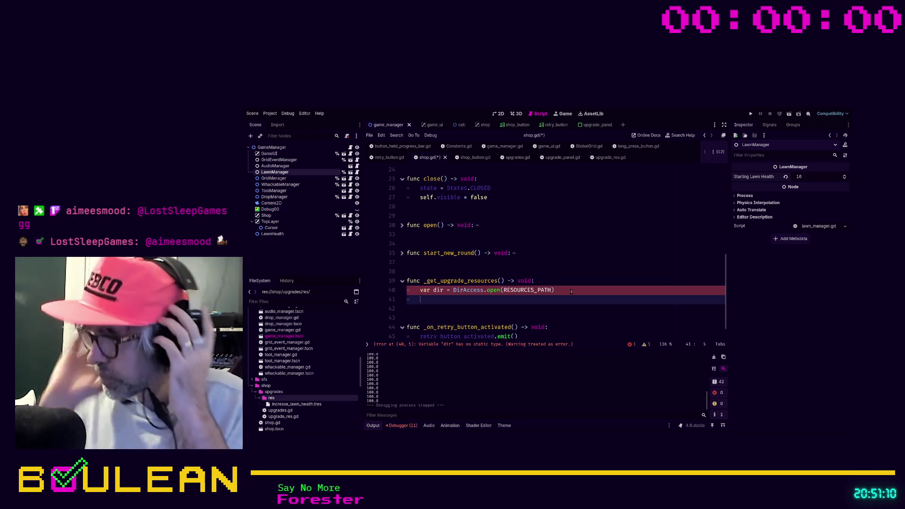
{"action": "type", "text": "dir."}
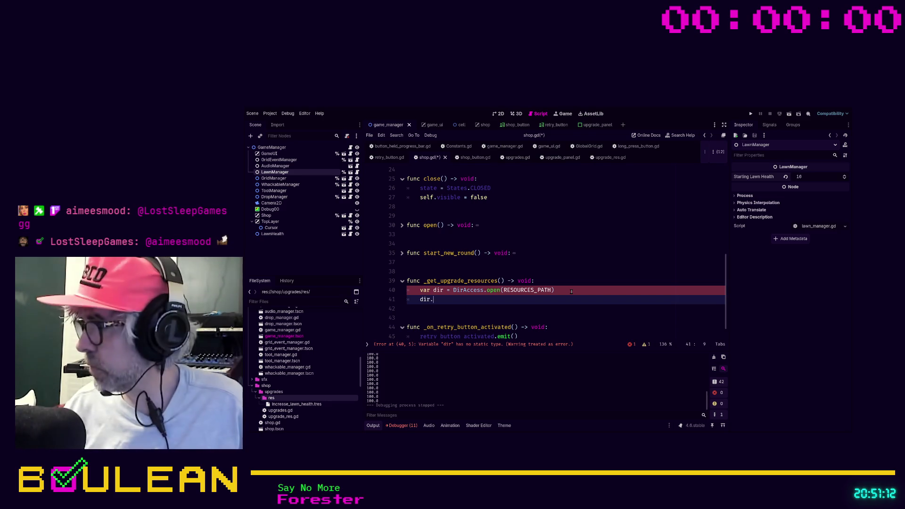
{"action": "type", "text": "list"}
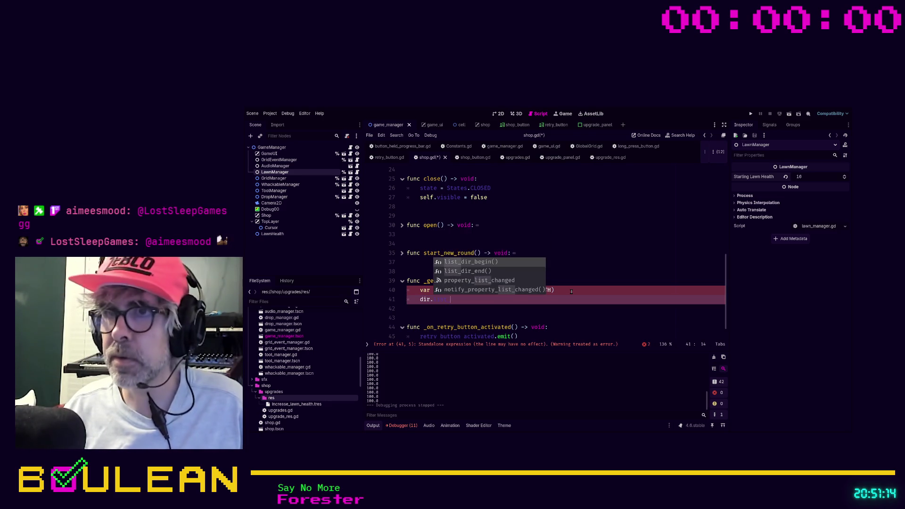
{"action": "key", "text": "Return"}
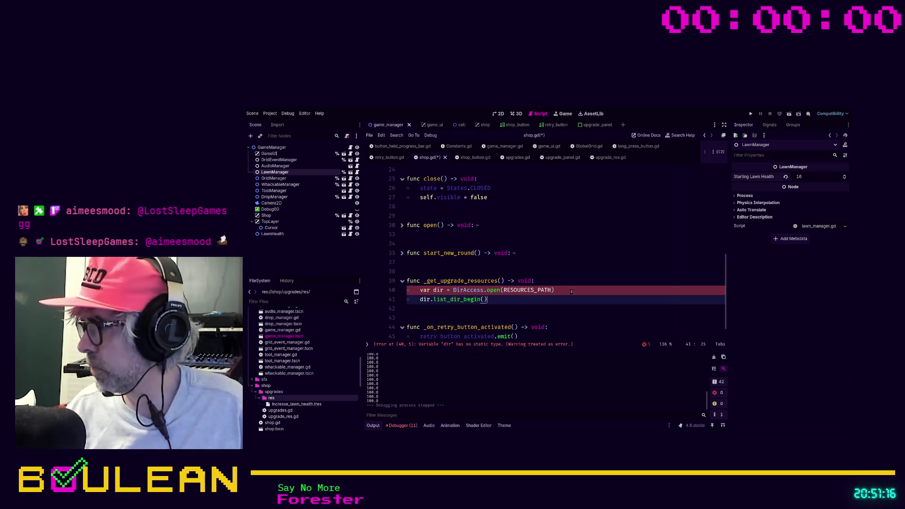
{"action": "key", "text": "Return"}
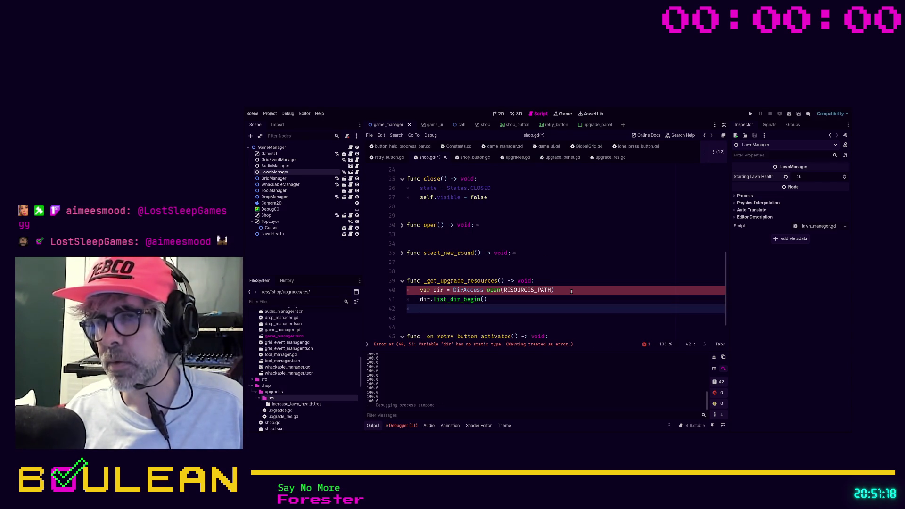
{"action": "type", "text": "varfile_name = "}
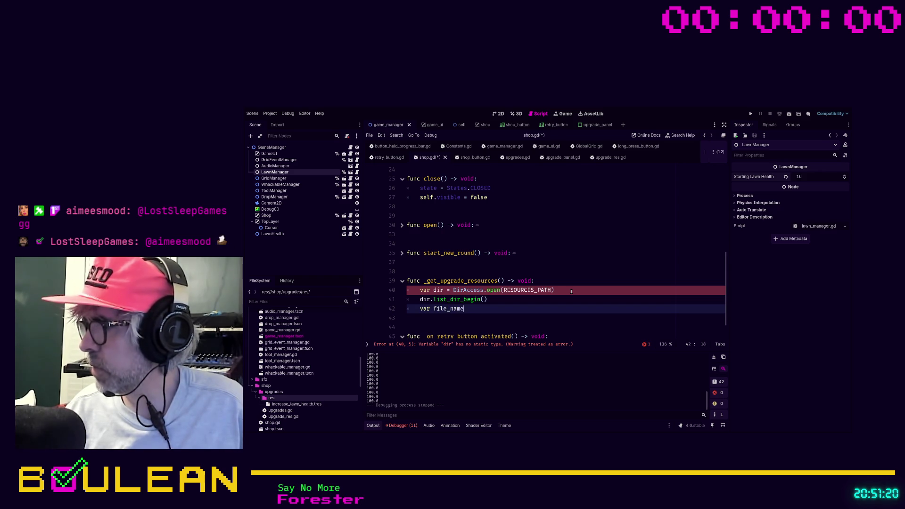
{"action": "type", "text": "dir."}
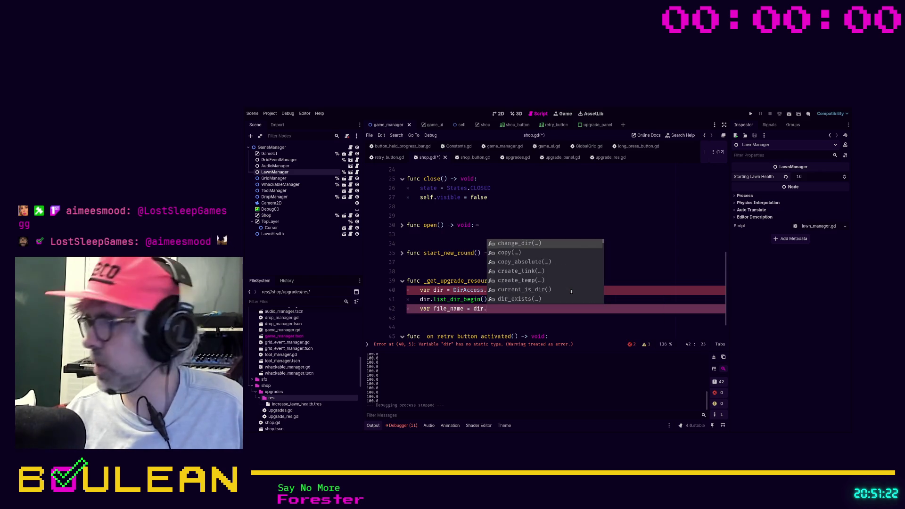
{"action": "type", "text": "get"}
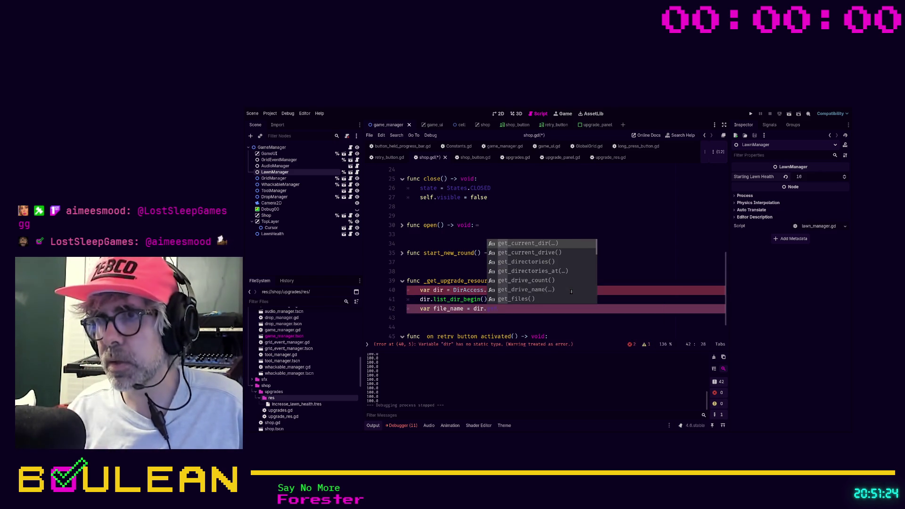
{"action": "type", "text": "_ne"}
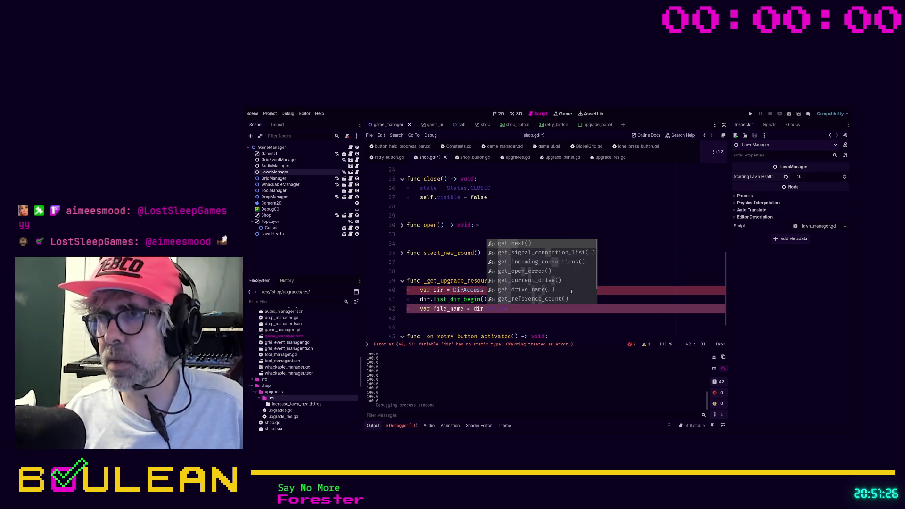
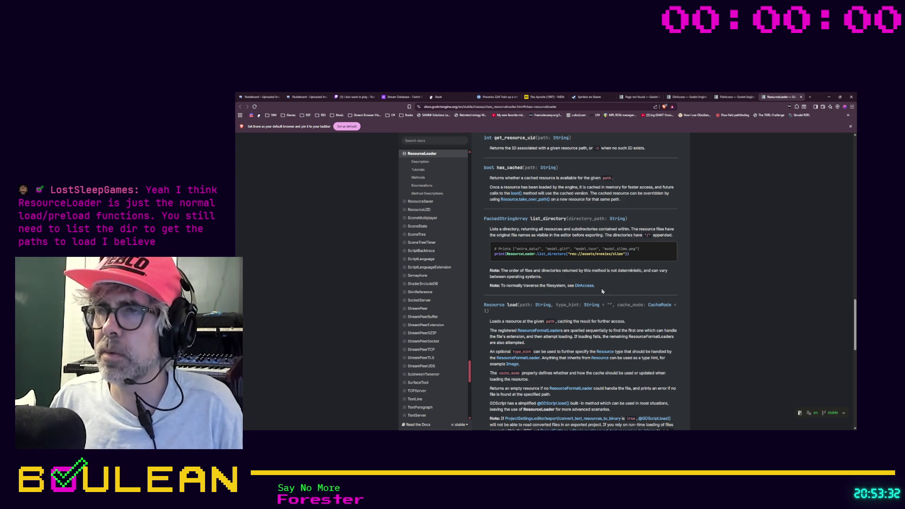
- Scroll through the ResourceLoader docs page to read about list_directory and load()
{"action": "scroll", "coordinate": [602, 291], "scroll_direction": "down", "scroll_amount": 1}
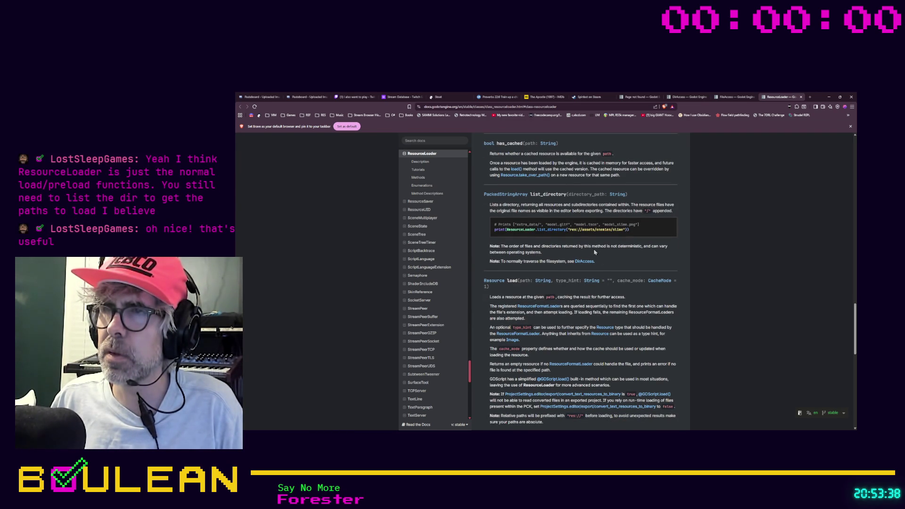
{"action": "scroll", "coordinate": [503, 225], "scroll_direction": "up", "scroll_amount": 1}
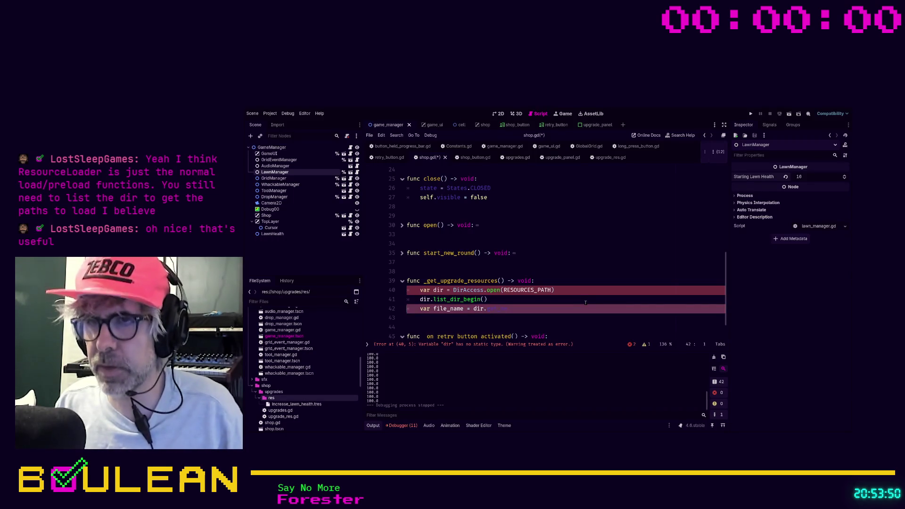
- Comment out the three old DirAccess lines in _get_upgrade_resources
{"action": "key", "text": "ctrl+k"}
{"action": "key", "text": "Up"}
{"action": "key", "text": "ctrl+k"}
{"action": "key", "text": "Up"}
{"action": "key", "text": "ctrl+k"}
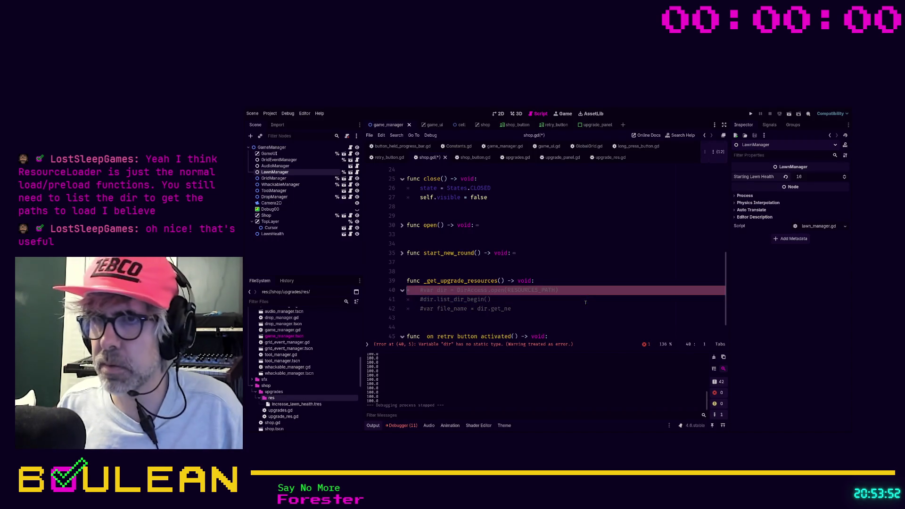
- Add upgrade_resources: PackedStringArray = ResourceLoader.list_directory(RESOURCES_PATH) at the function's top
{"action": "key", "text": "ctrl+shift+Return"}
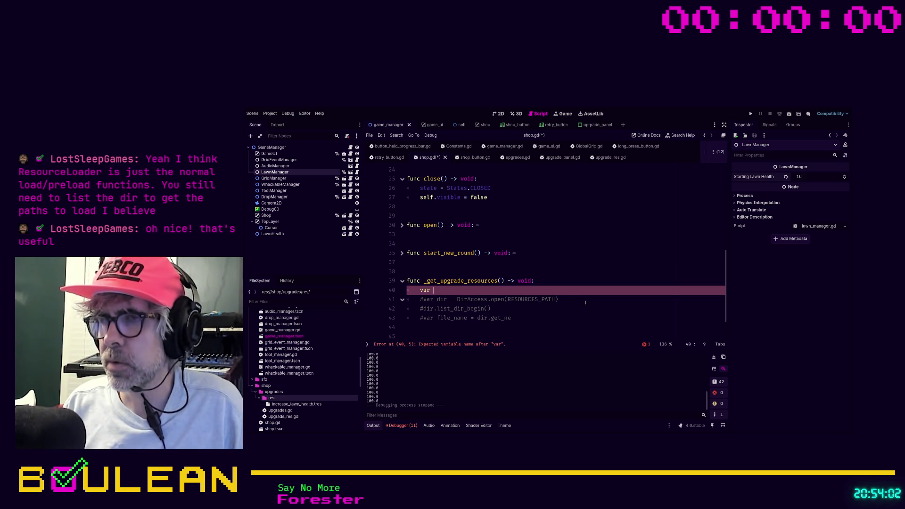
{"action": "type", "text": "upgra"}
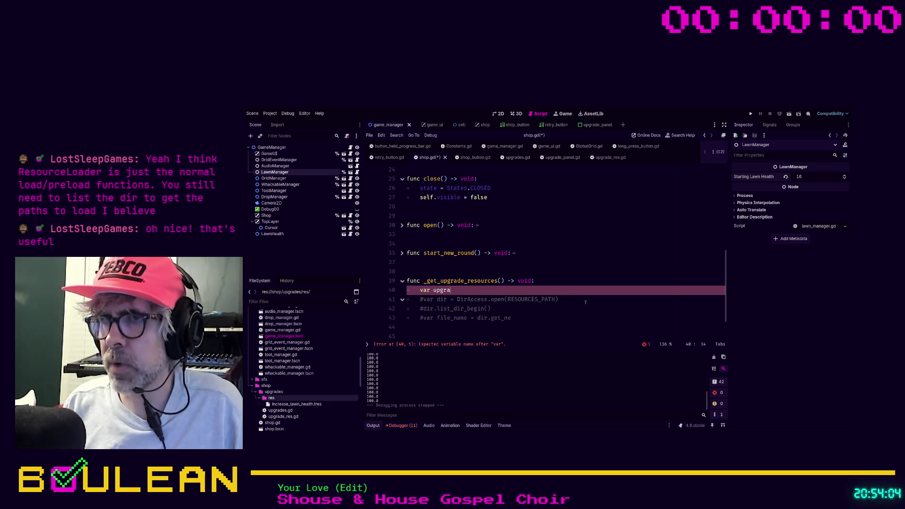
{"action": "type", "text": "de_resources = Resour"}
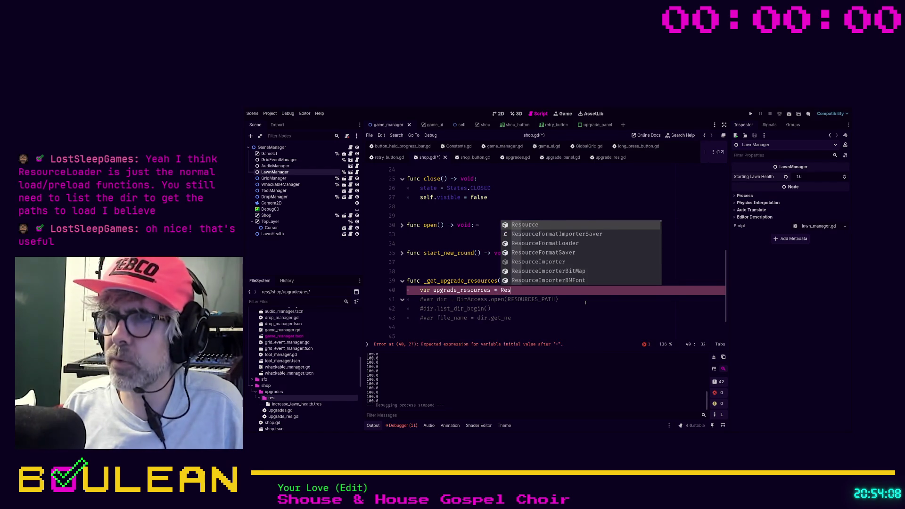
{"action": "type", "text": "ceLoader."}
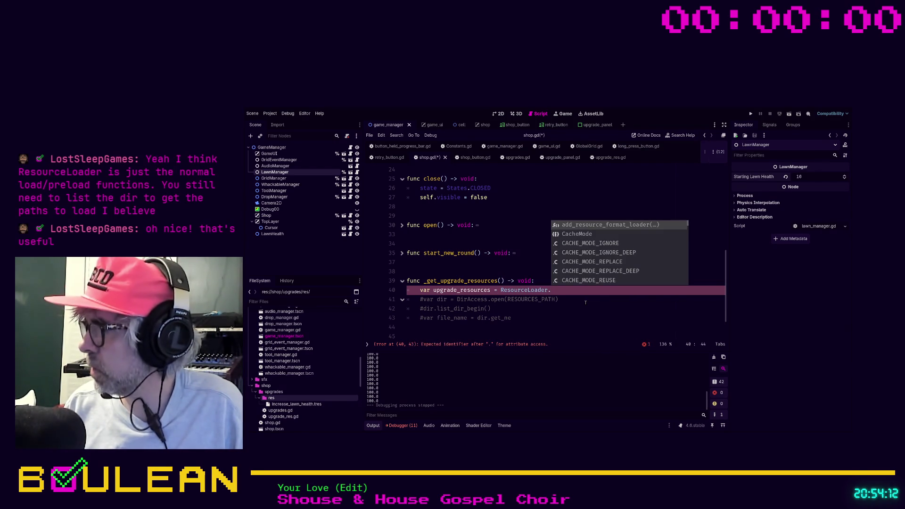
{"action": "type", "text": "list"}
{"action": "key", "text": "Return"}
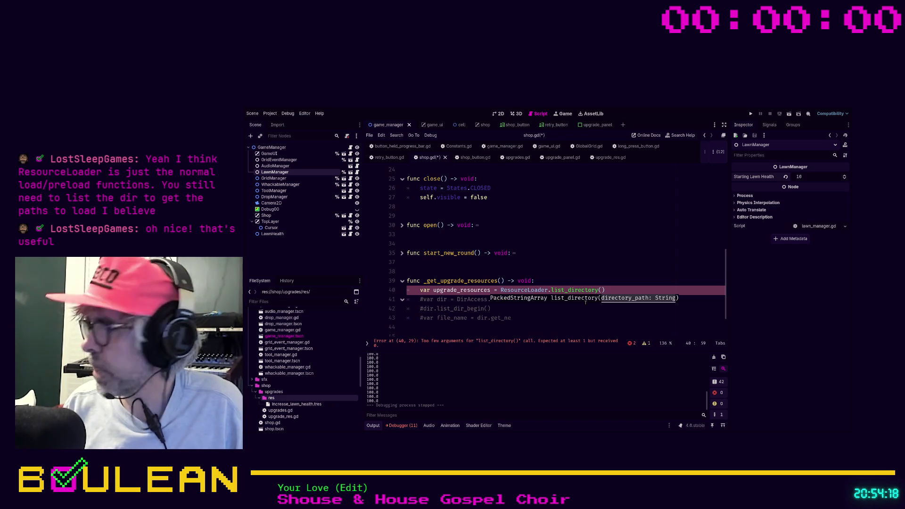
{"action": "type", "text": "PAT"}
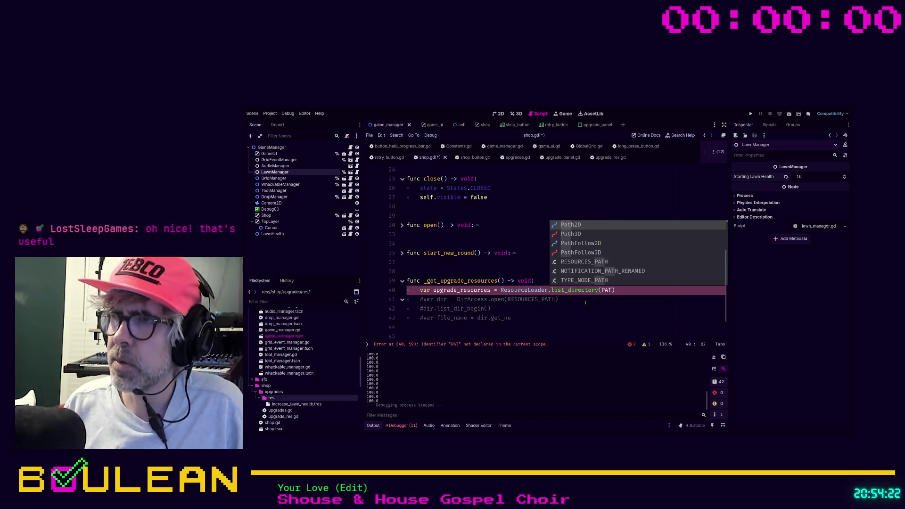
{"action": "key", "text": "Down"}
{"action": "key", "text": "Down"}
{"action": "key", "text": "Down"}
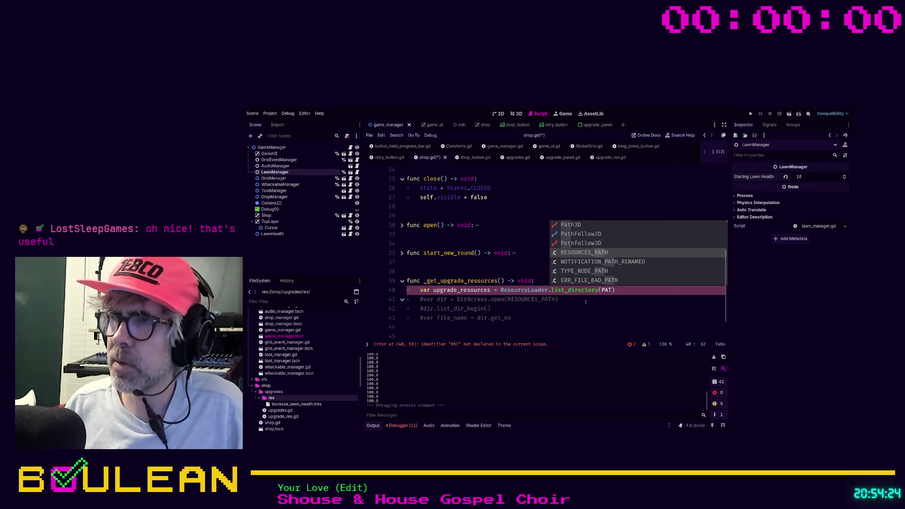
{"action": "key", "text": "Return"}
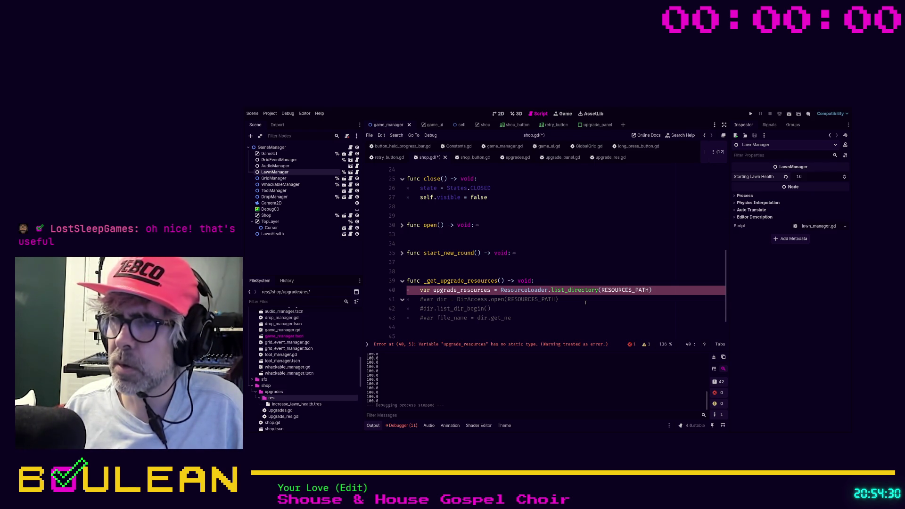
{"action": "type", "text": ": Pack"}
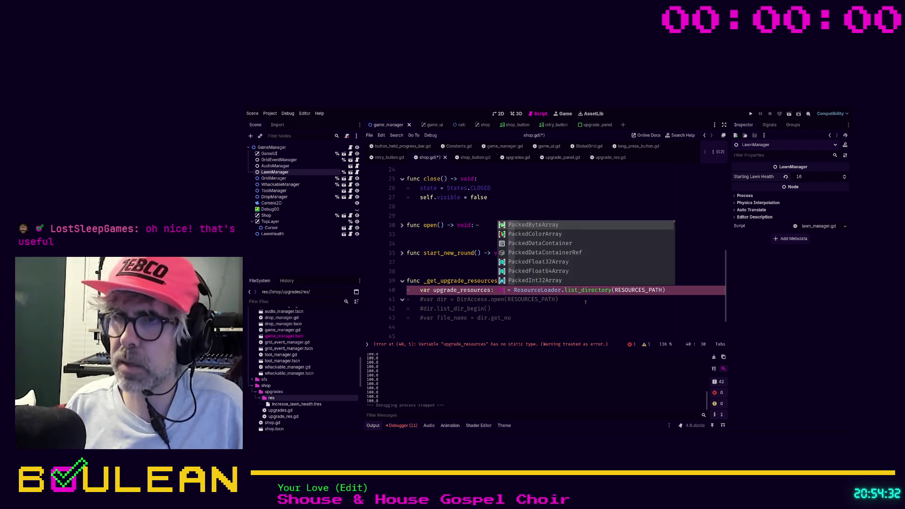
{"action": "type", "text": "edS"}
{"action": "key", "text": "Return"}
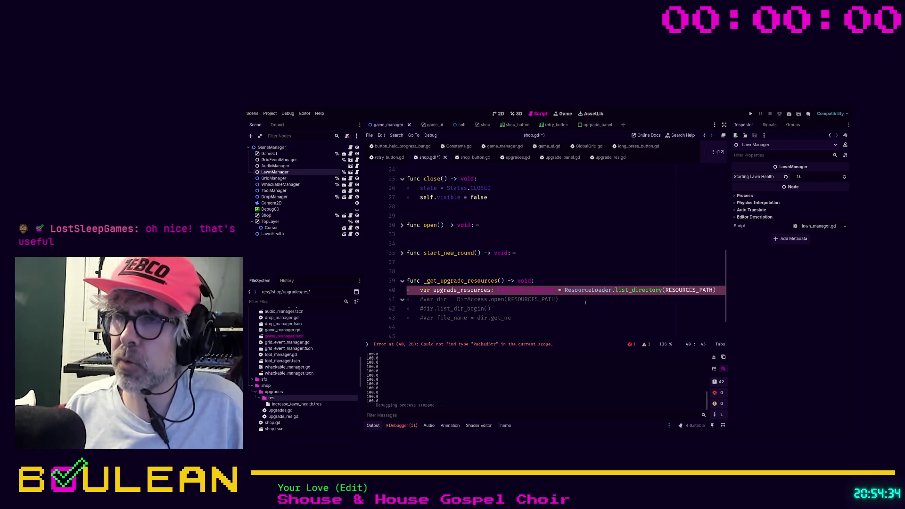
{"action": "key", "text": "End"}
{"action": "key", "text": "Return"}
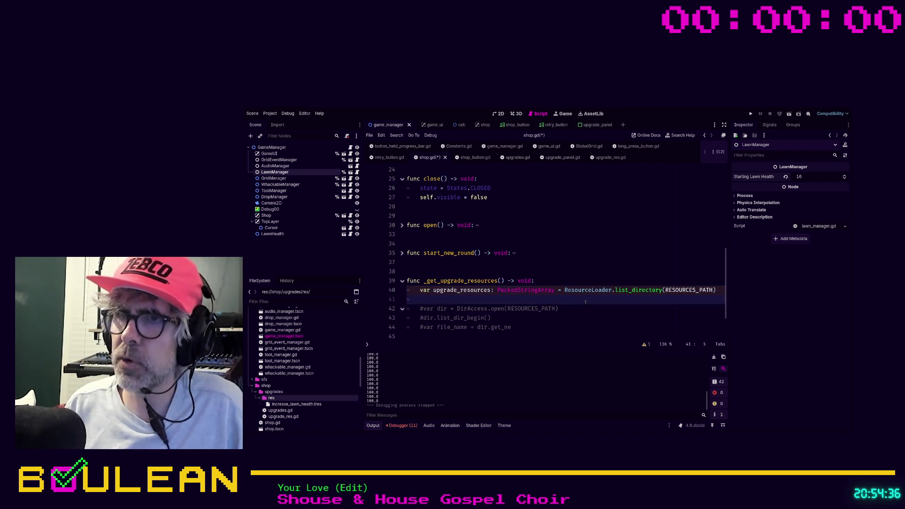
- Add print(upgrade_resources) on the line after the list_directory declaration
{"action": "key", "text": "Return"}
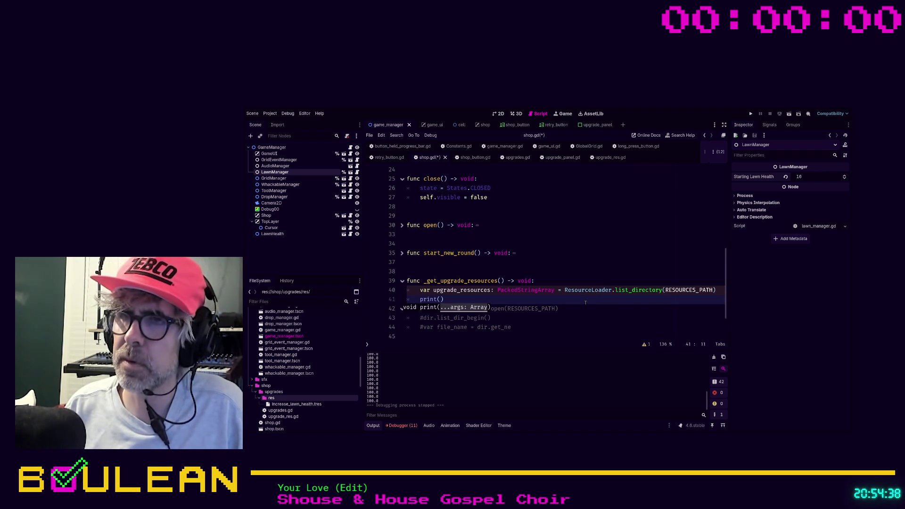
{"action": "type", "text": "upgrade_resources"}
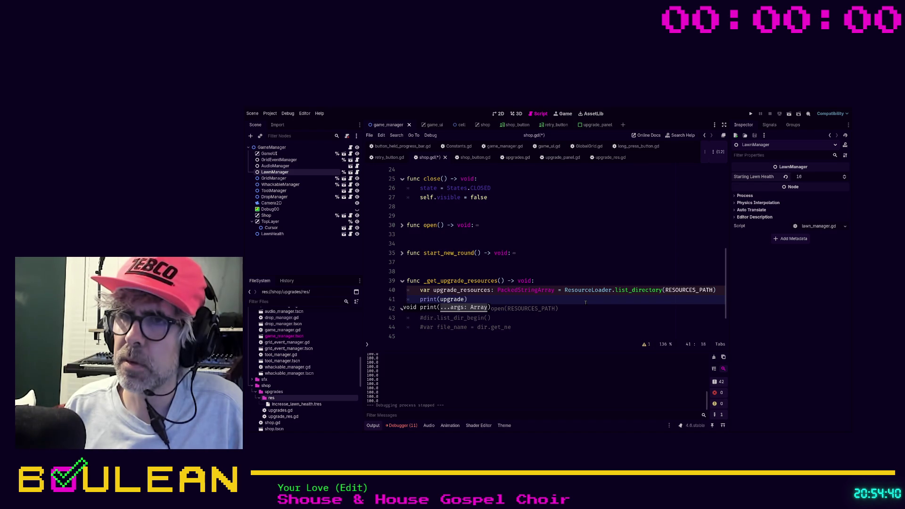
{"action": "type", "text": ".ti"}
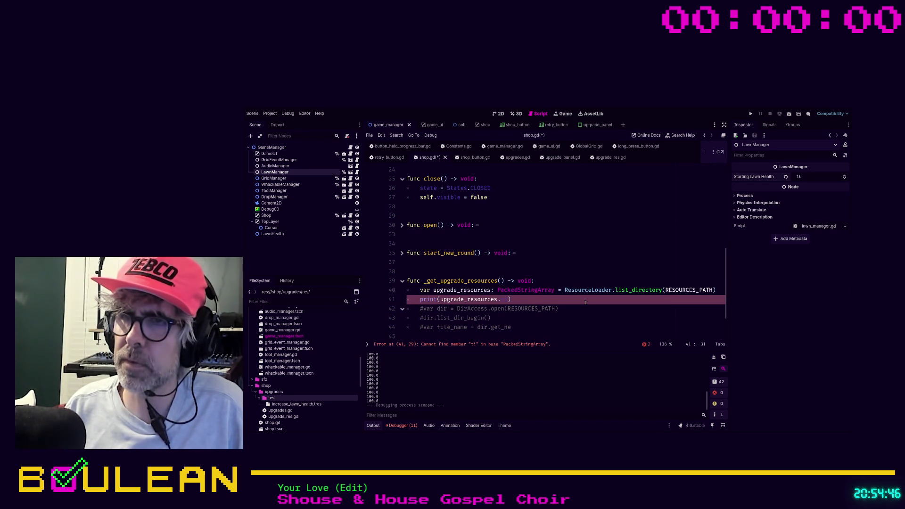
{"action": "key", "text": "BackSpace"}
{"action": "key", "text": "BackSpace"}
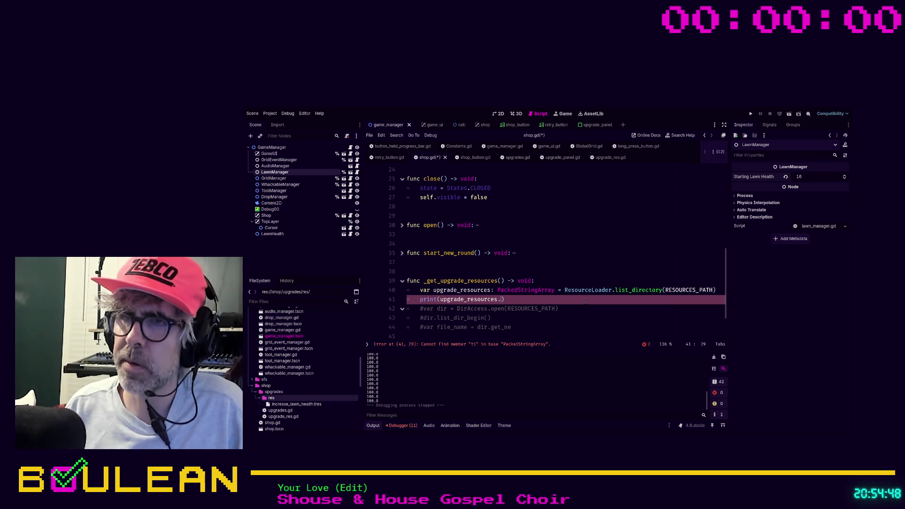
- Save shop.gd and run the game with F5
{"action": "key", "text": "ctrl+s"}
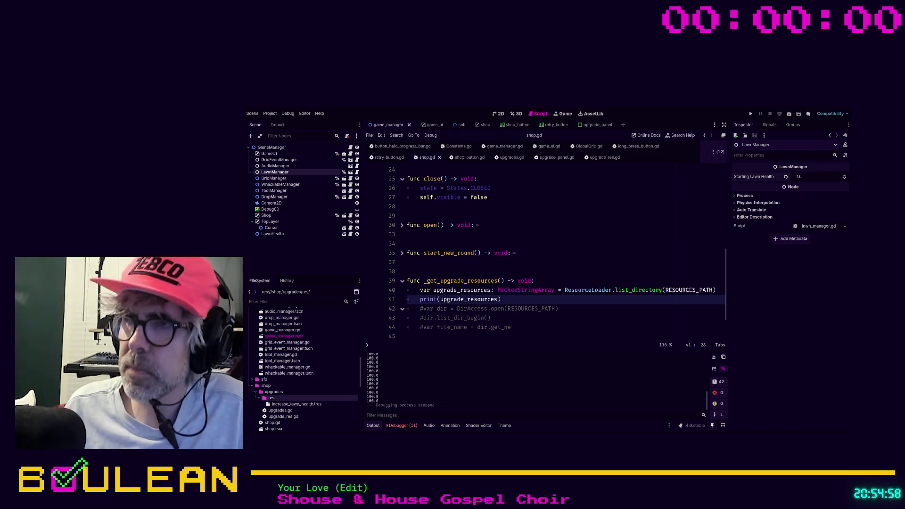
{"action": "key", "text": "Up"}
{"action": "key", "text": "Up"}
{"action": "key", "text": "Up"}
{"action": "key", "text": "F5"}
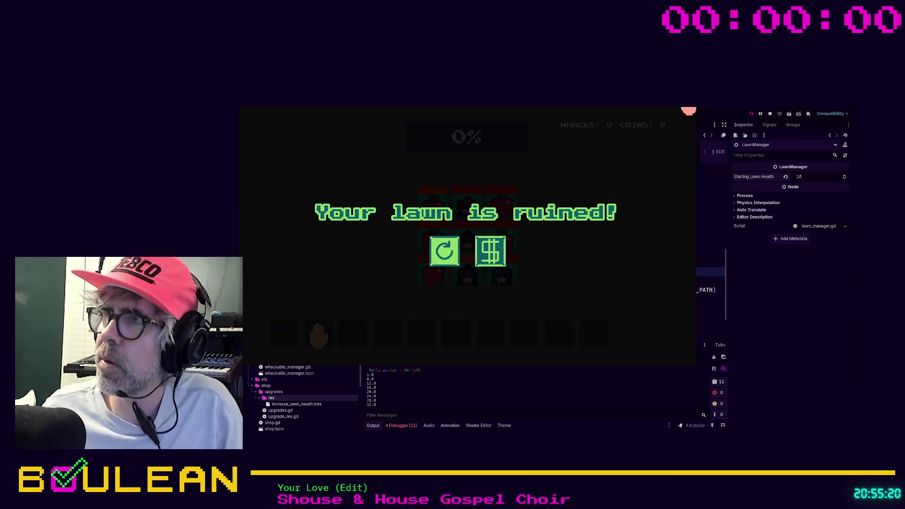
- Stop the running game with F8 once the lawn-ruined screen appears
{"action": "key", "text": "F8"}
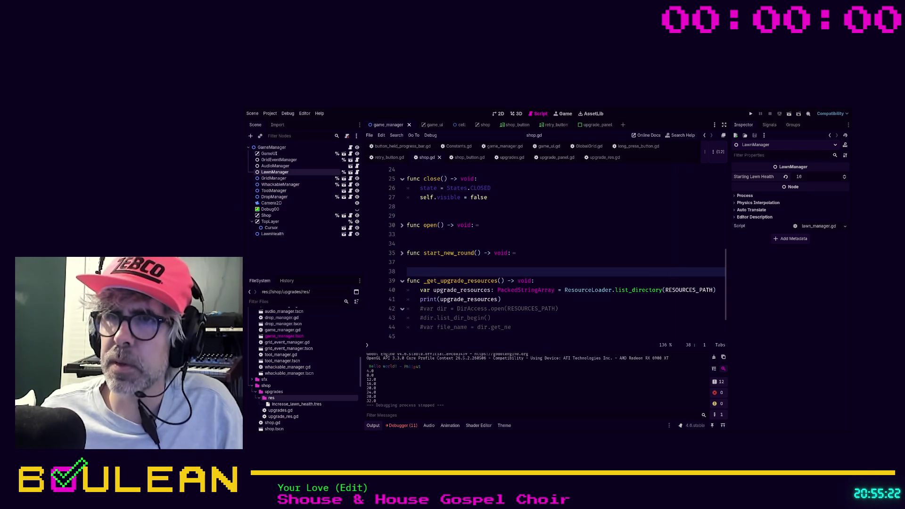
- Add a _get_upgrade_resources() call at the end of _ready
{"action": "scroll", "coordinate": [552, 252], "scroll_direction": "up", "scroll_amount": 4}
{"action": "left_click", "coordinate": [472, 280]}
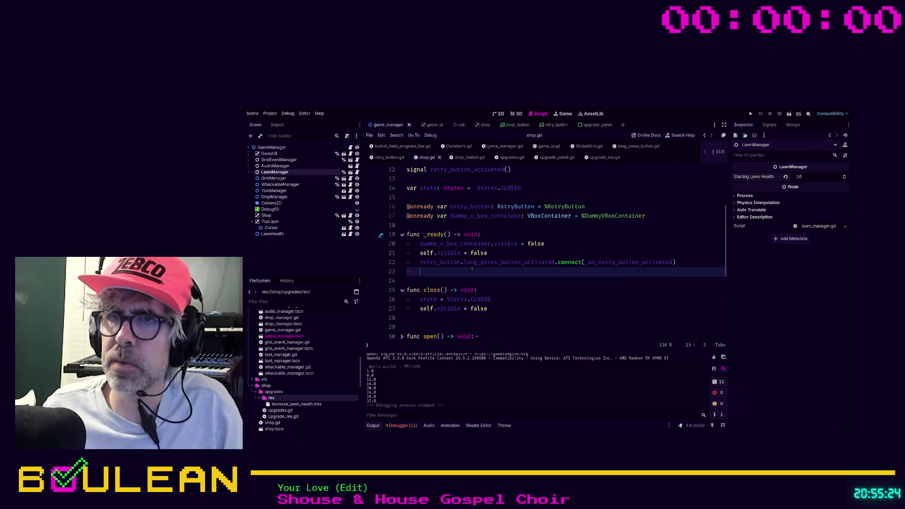
{"action": "left_click", "coordinate": [472, 270]}
{"action": "type", "text": "pg"}
{"action": "key", "text": "Return"}
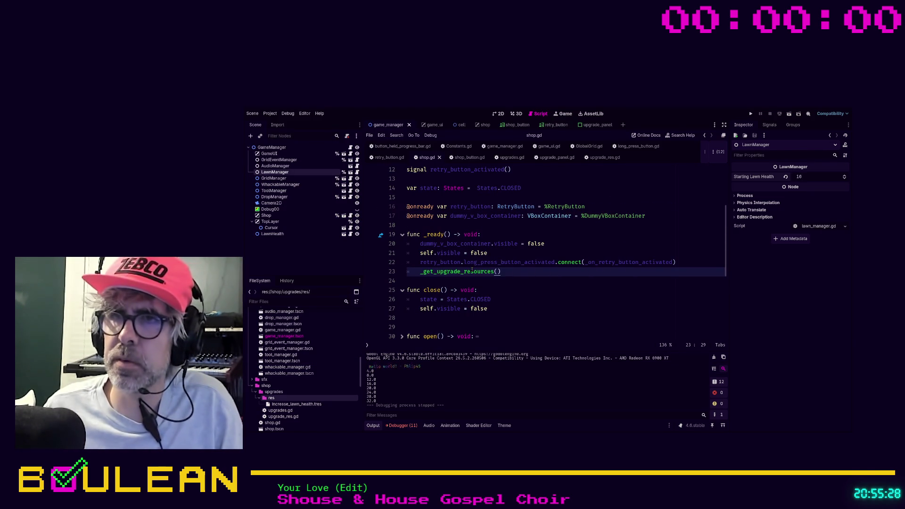
- Run the game to print ["increase_lawn_health.tres"], then close the game window
{"action": "key", "text": "F5"}
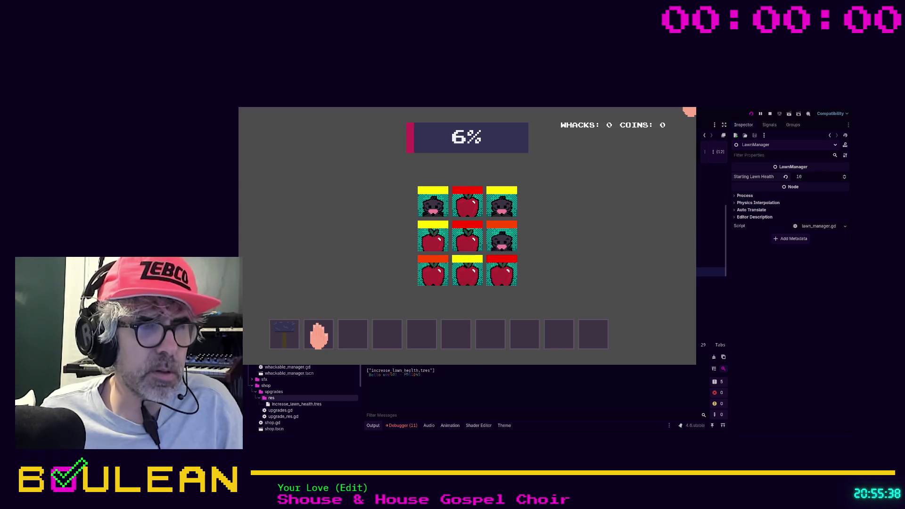
{"action": "left_click", "coordinate": [770, 114]}
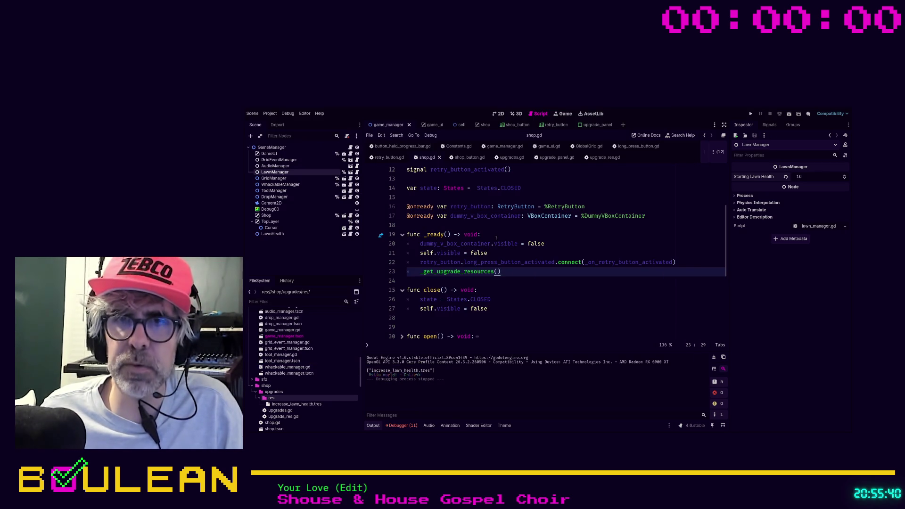
{"action": "left_click", "coordinate": [497, 290]}
{"action": "scroll", "coordinate": [505, 283], "scroll_direction": "down", "scroll_amount": 5}
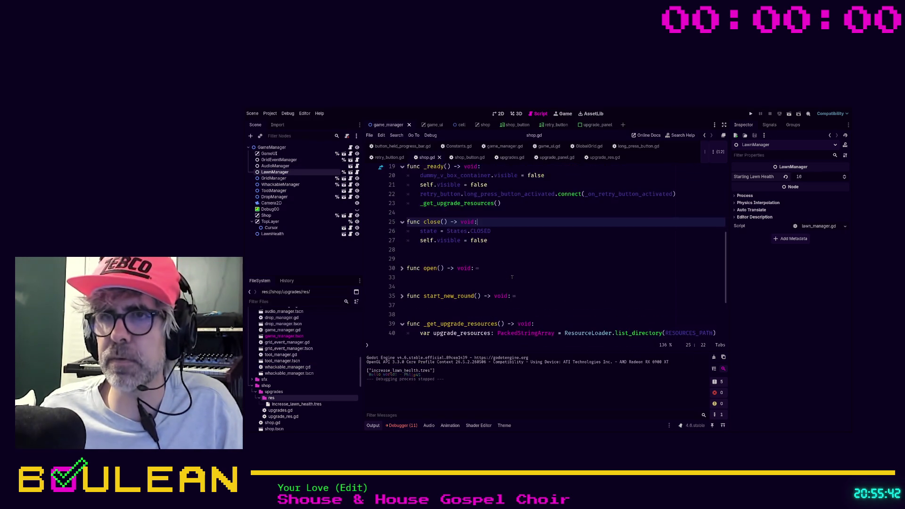
- Delete the three commented-out DirAccess lines from _get_upgrade_resources
{"action": "mouse_move", "coordinate": [517, 315]}
{"action": "left_mouse_down"}
{"action": "mouse_move", "coordinate": [438, 315]}
{"action": "mouse_move", "coordinate": [408, 298]}
{"action": "left_mouse_up"}
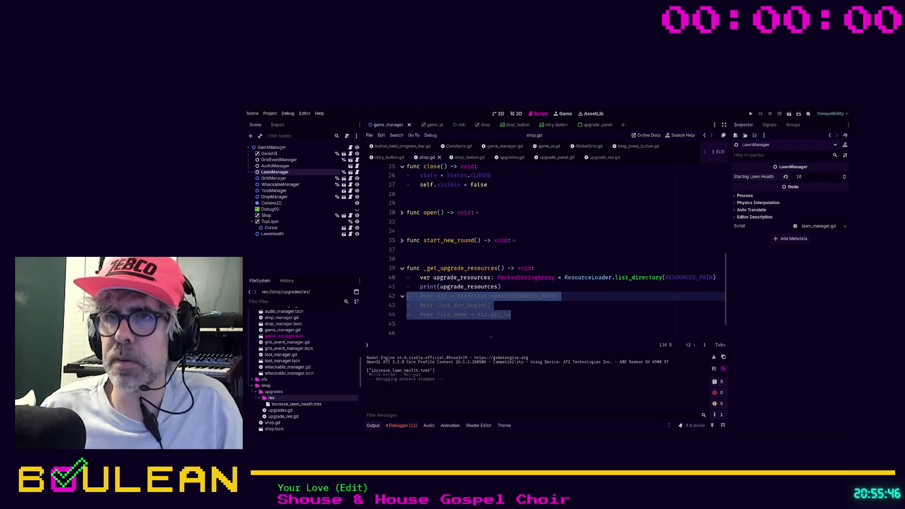
{"action": "key", "text": "BackSpace"}
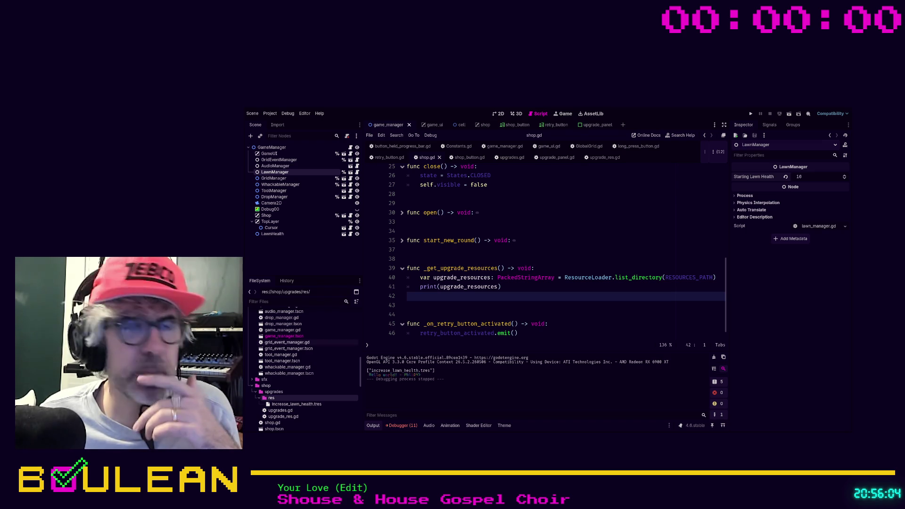
{"action": "left_click", "coordinate": [520, 314]}
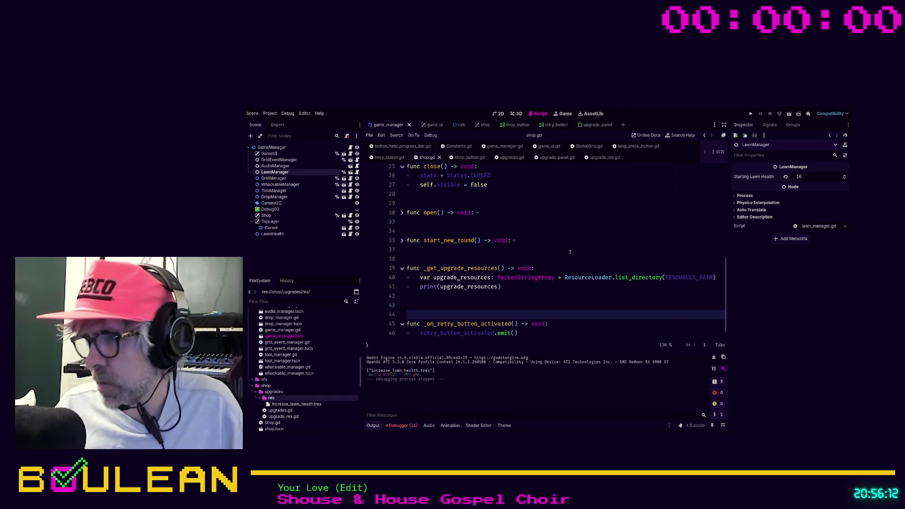
- Open long_press_button.gd and search it for button_up
{"action": "left_click", "coordinate": [635, 147]}
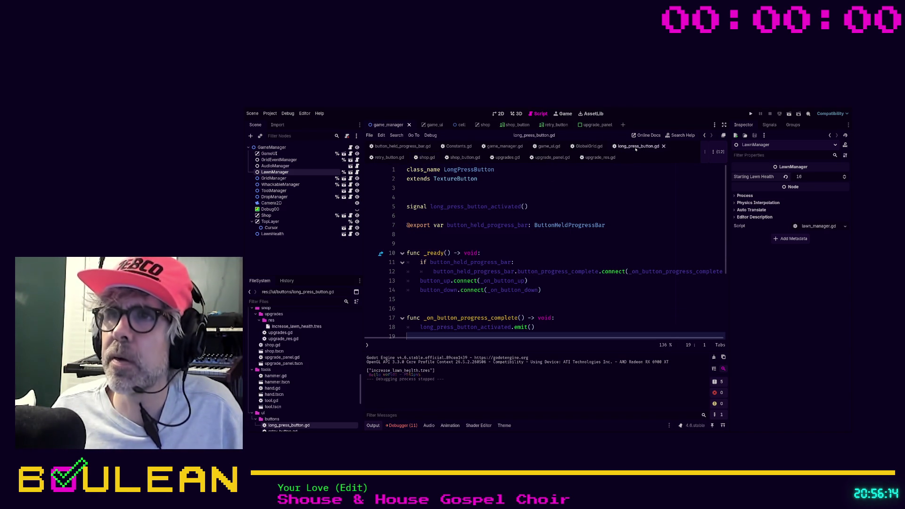
{"action": "left_click", "coordinate": [530, 235]}
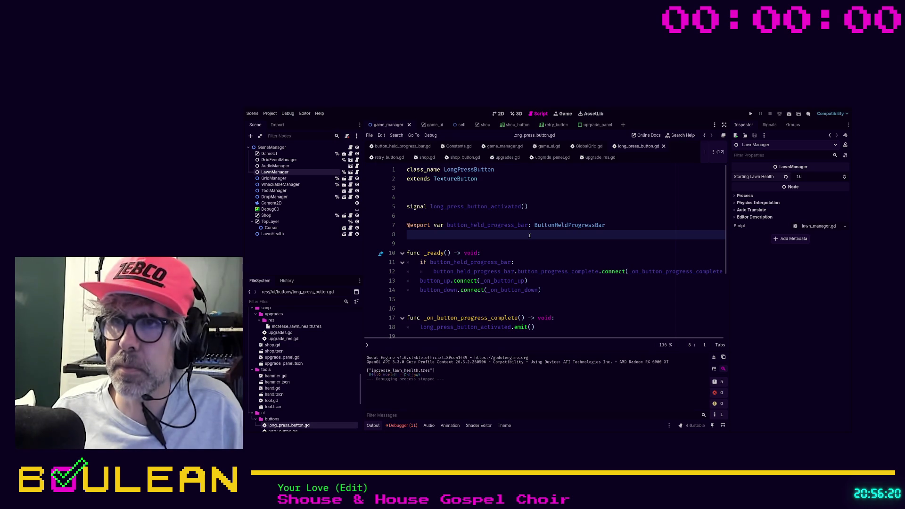
{"action": "key", "text": "ctrl+shift+f"}
{"action": "key", "text": "Return"}
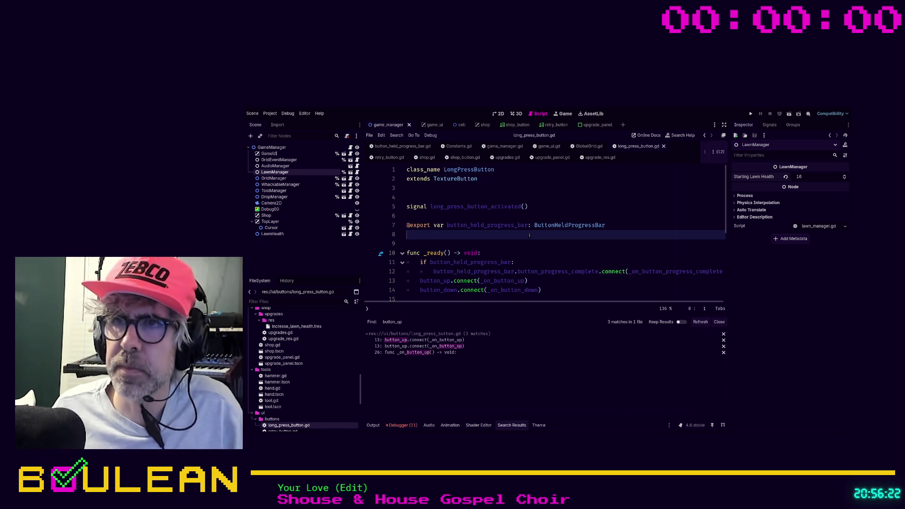
{"action": "key", "text": "ctrl+f"}
{"action": "type", "text": "button_up"}
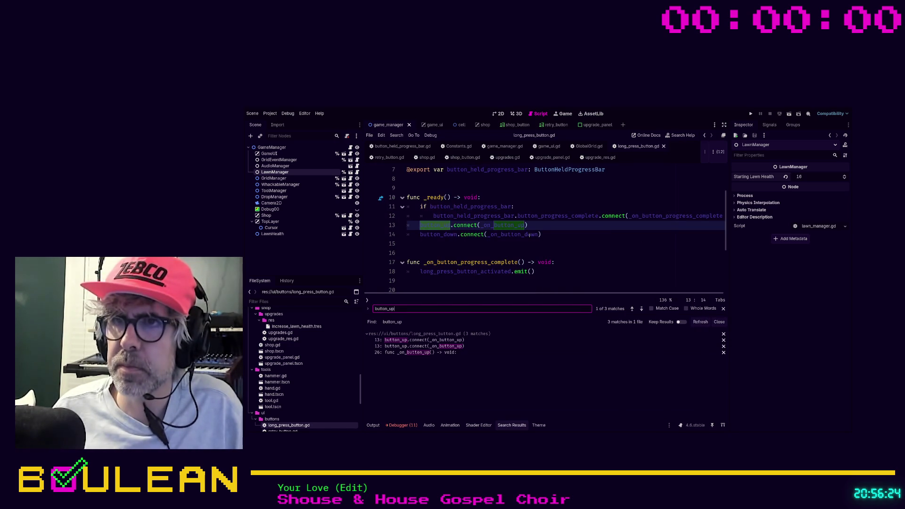
{"action": "left_click", "coordinate": [502, 250]}
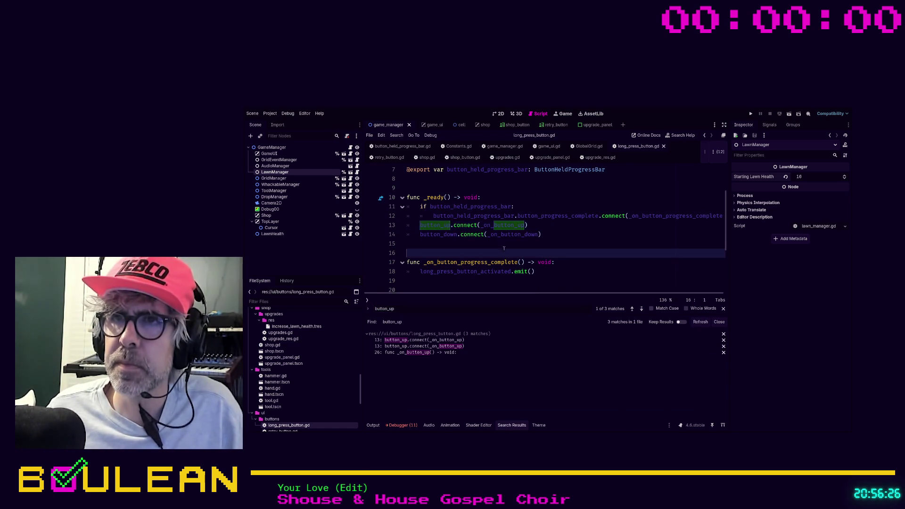
{"action": "scroll", "coordinate": [460, 254], "scroll_direction": "up", "scroll_amount": 1}
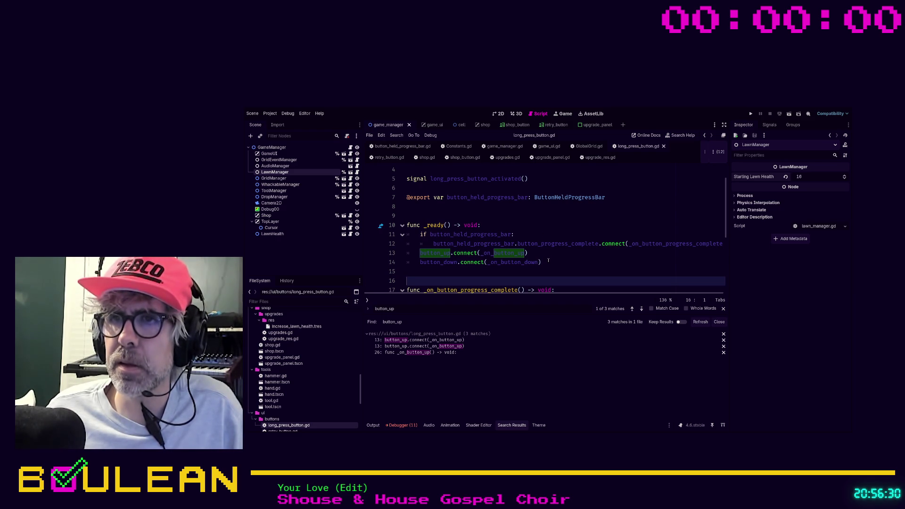
{"action": "scroll", "coordinate": [557, 258], "scroll_direction": "up", "scroll_amount": 1}
{"action": "scroll", "coordinate": [572, 260], "scroll_direction": "down", "scroll_amount": 1}
{"action": "scroll", "coordinate": [572, 261], "scroll_direction": "down", "scroll_amount": 1}
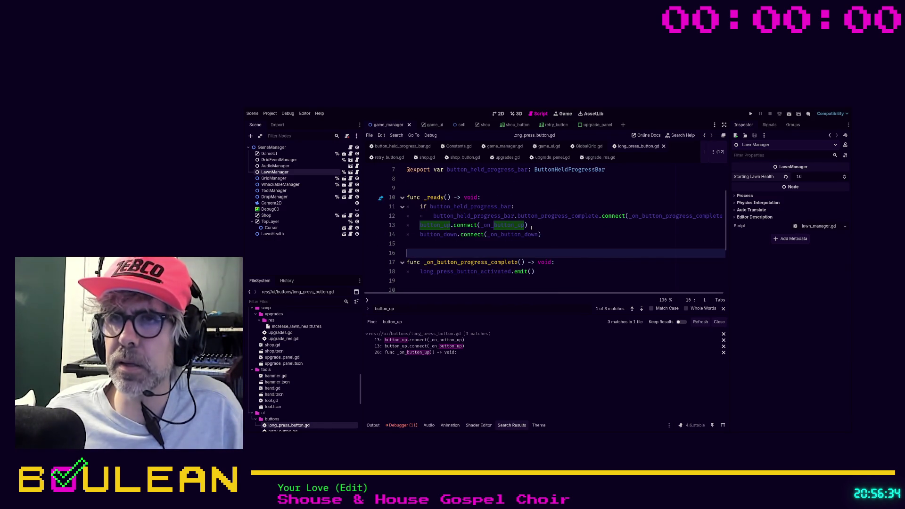
- Comment out the button_up and button_down connections on lines 13–14 and save
{"action": "left_click", "coordinate": [532, 228]}
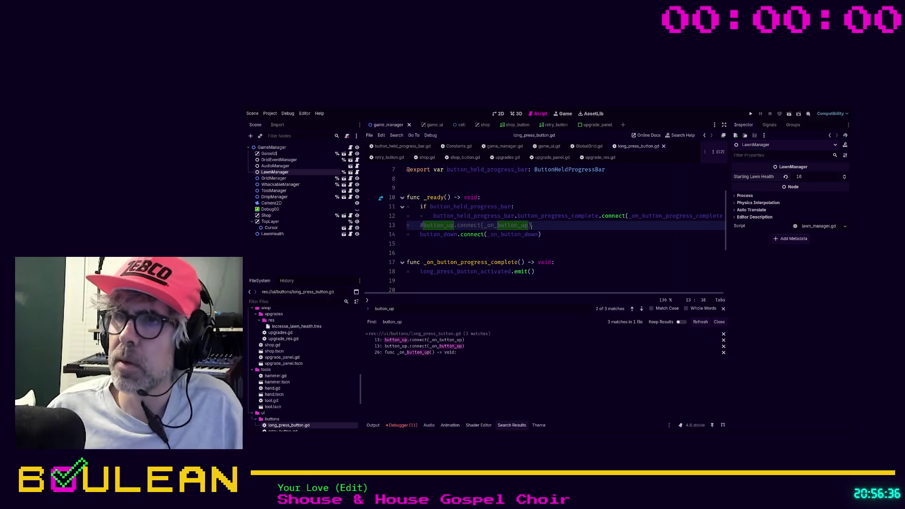
{"action": "key", "text": "ctrl+k"}
{"action": "key", "text": "Down"}
{"action": "key", "text": "ctrl+k"}
{"action": "left_click", "coordinate": [548, 234]}
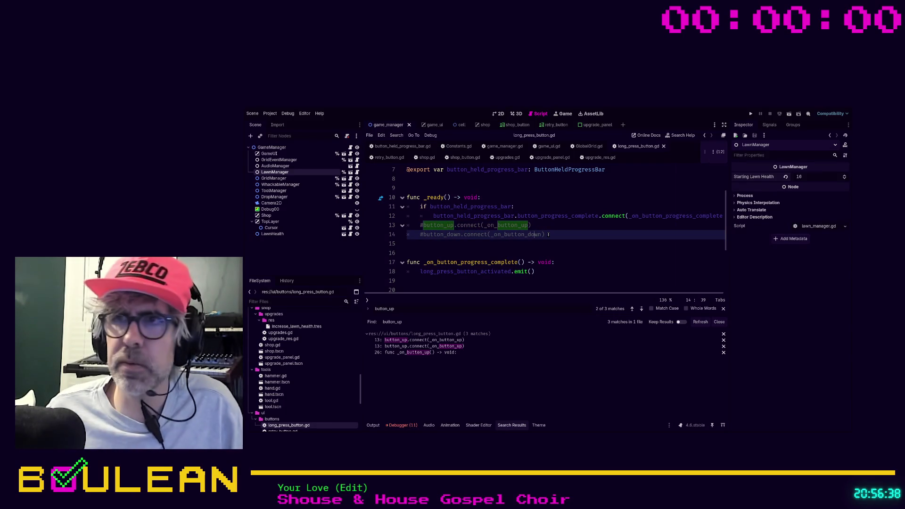
{"action": "key", "text": "ctrl+s"}
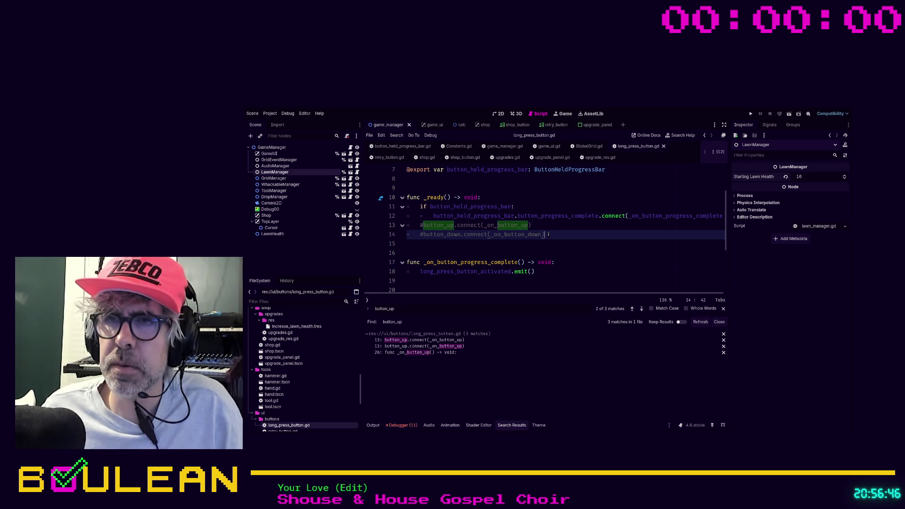
- Run the game with F5 to test the disconnected buttons
{"action": "left_click", "coordinate": [450, 354]}
{"action": "scroll", "coordinate": [462, 263], "scroll_direction": "down", "scroll_amount": 1}
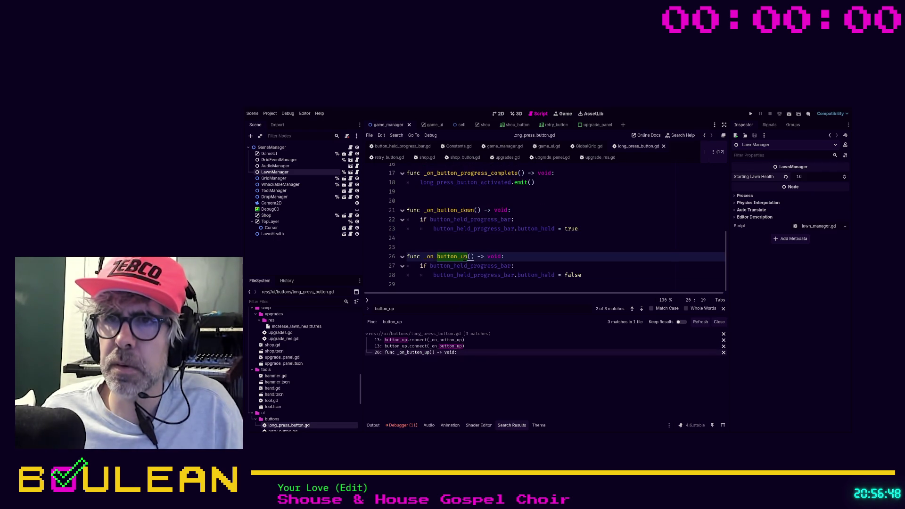
{"action": "left_click", "coordinate": [468, 248]}
{"action": "key", "text": "F5"}
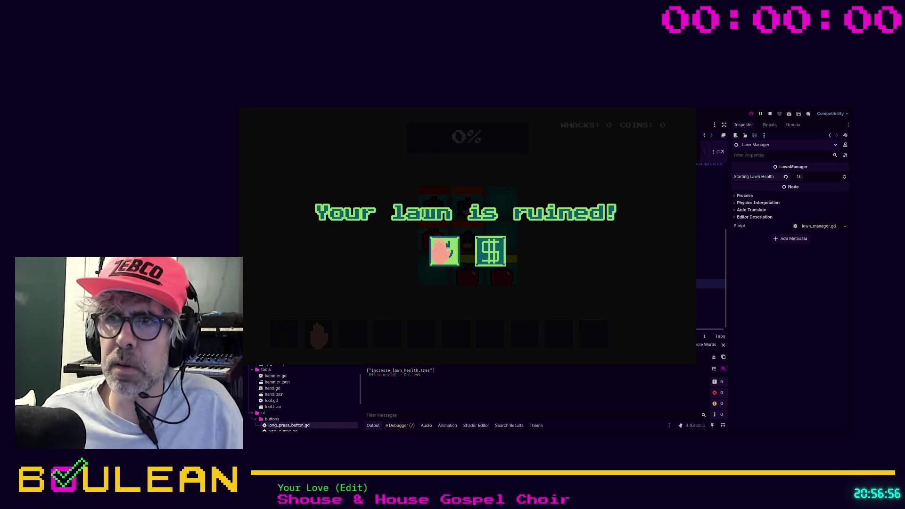
- Retry twice from the lawn-ruined screen, then stop the game with F8
{"action": "left_click", "coordinate": [442, 250]}
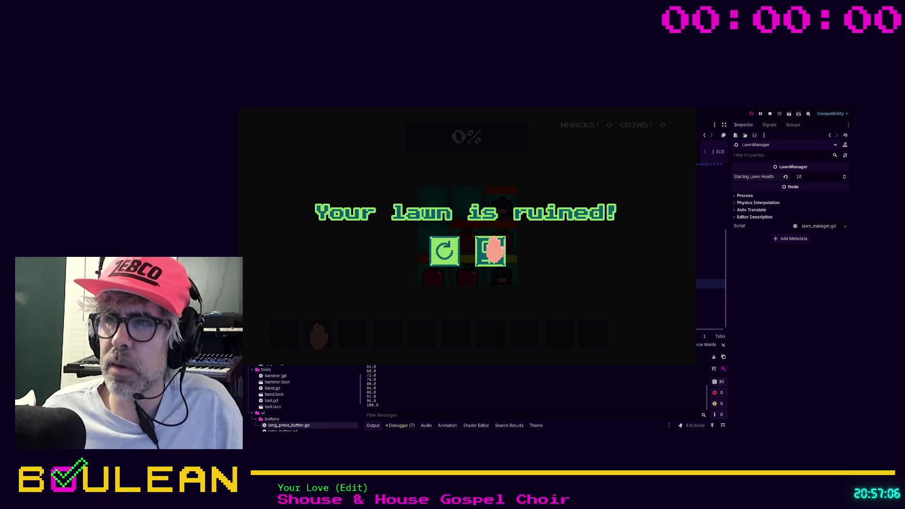
{"action": "left_click", "coordinate": [442, 253]}
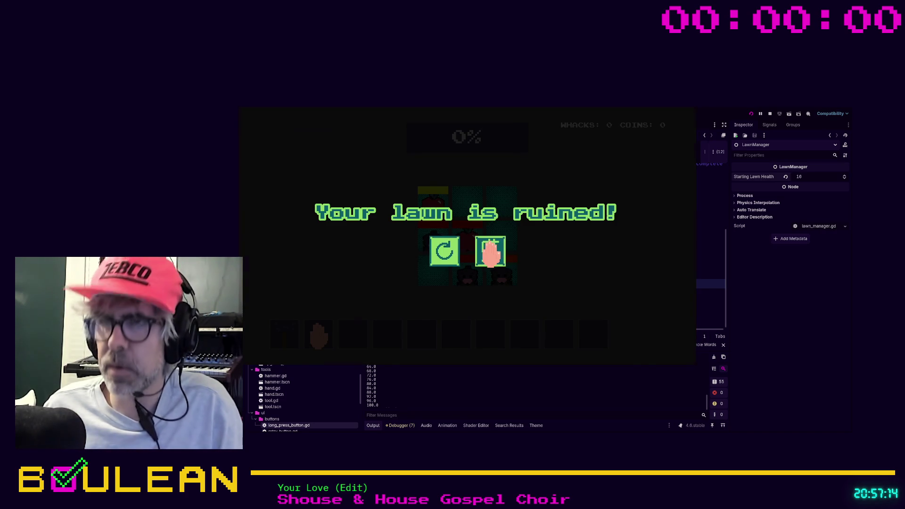
{"action": "key", "text": "F8"}
{"action": "scroll", "coordinate": [549, 281], "scroll_direction": "up", "scroll_amount": 1}
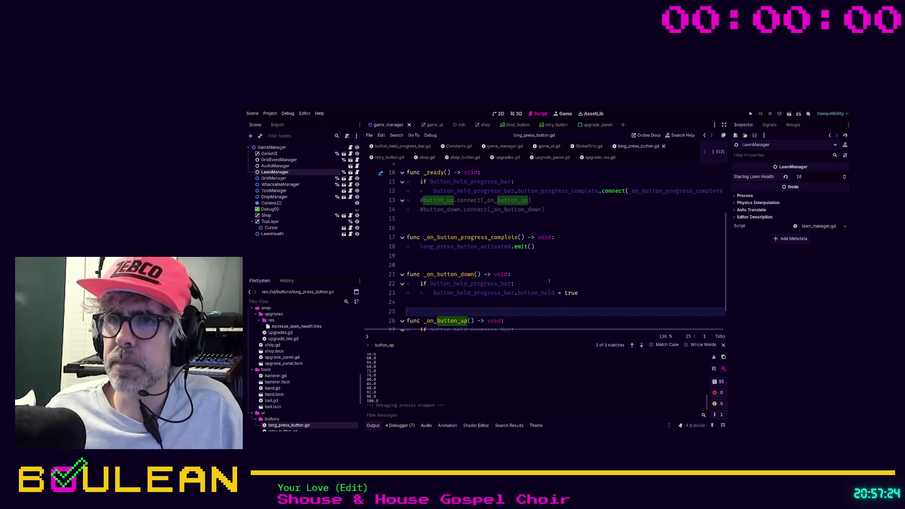
- Uncomment the button_up and button_down connections on lines 13–14 and run the game again
{"action": "scroll", "coordinate": [549, 282], "scroll_direction": "down", "scroll_amount": 1}
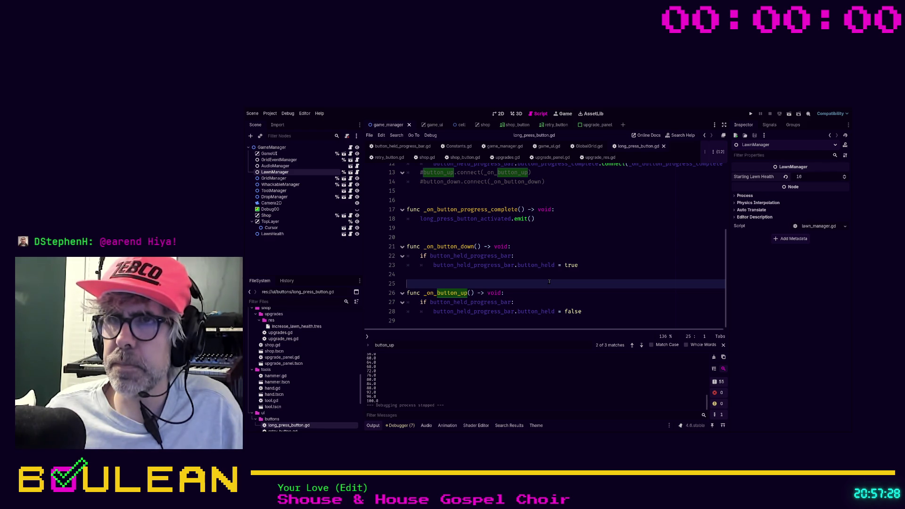
{"action": "scroll", "coordinate": [549, 282], "scroll_direction": "up", "scroll_amount": 1}
{"action": "scroll", "coordinate": [549, 282], "scroll_direction": "up", "scroll_amount": 3}
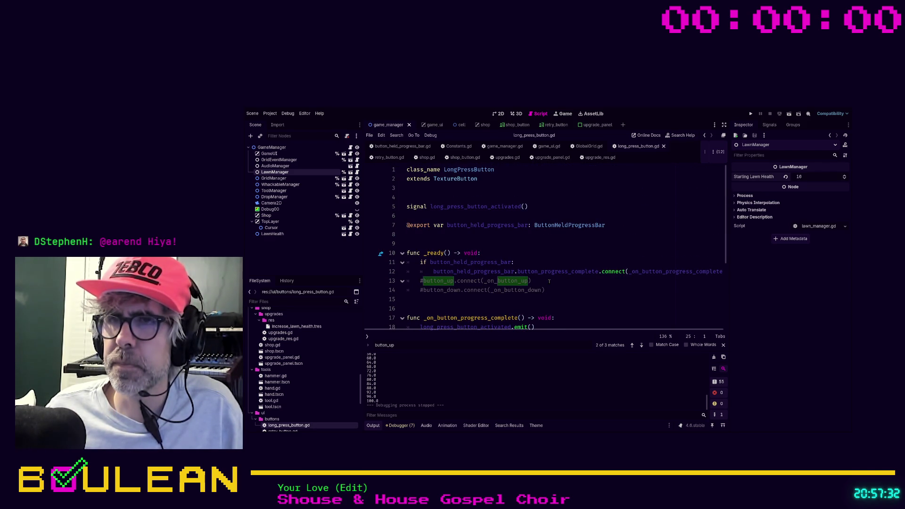
{"action": "left_click", "coordinate": [422, 282]}
{"action": "key", "text": "BackSpace"}
{"action": "key", "text": "Down"}
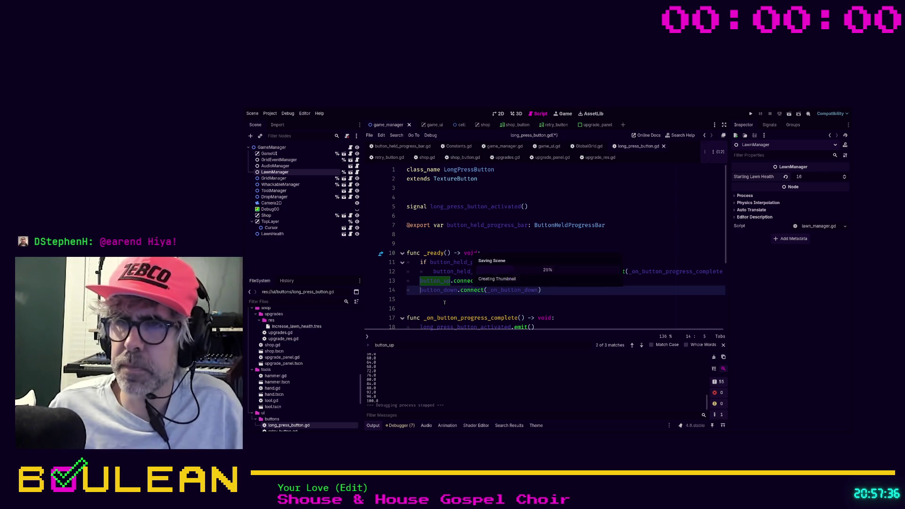
{"action": "left_click", "coordinate": [443, 303]}
{"action": "key", "text": "F5"}
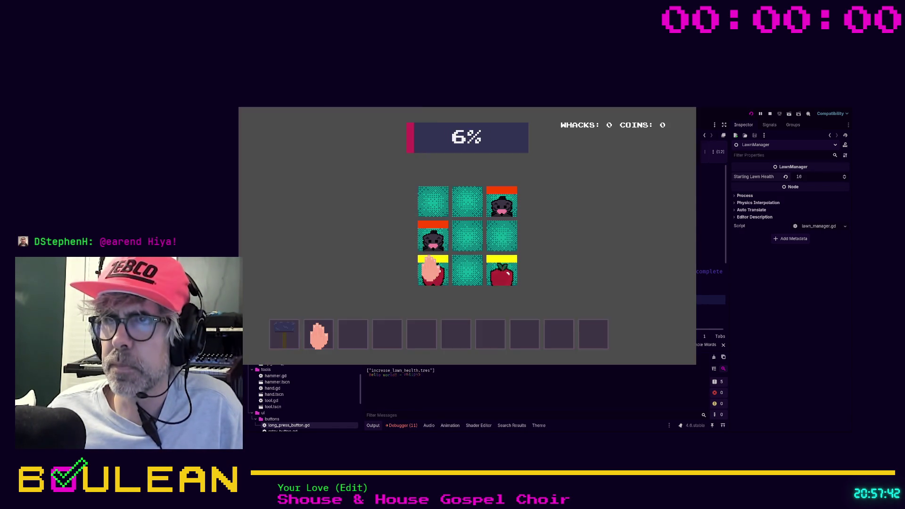
- Open the SHOP from the game-over screen, close the game, then relaunch it with F5
{"action": "left_click", "coordinate": [490, 252]}
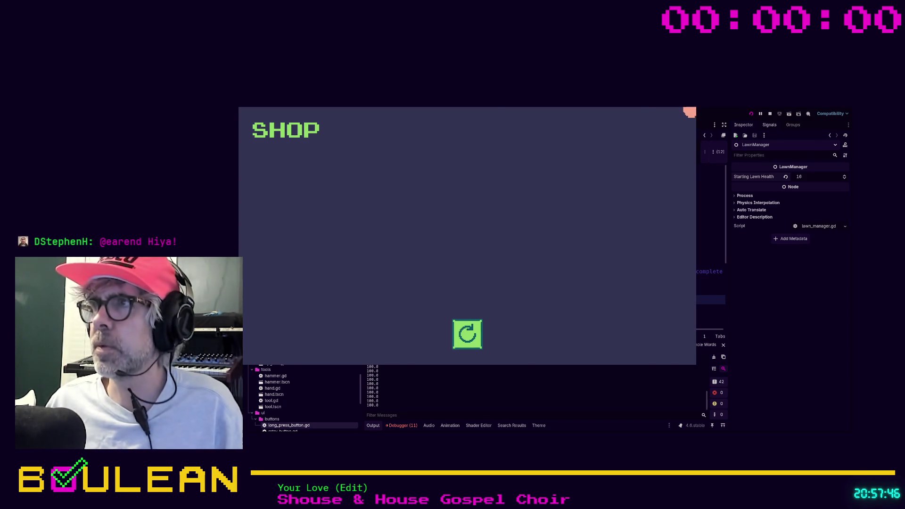
{"action": "left_click", "coordinate": [770, 114]}
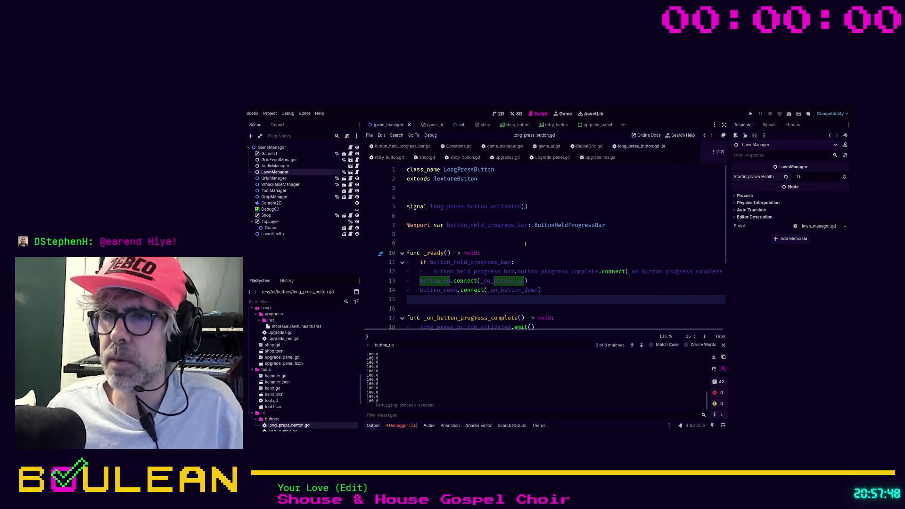
{"action": "scroll", "coordinate": [524, 261], "scroll_direction": "down", "scroll_amount": 4}
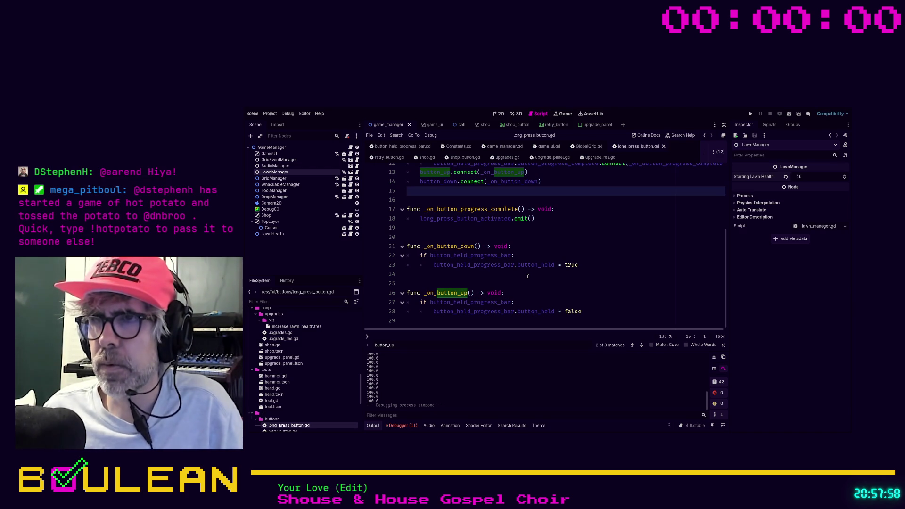
{"action": "scroll", "coordinate": [528, 276], "scroll_direction": "up", "scroll_amount": 5}
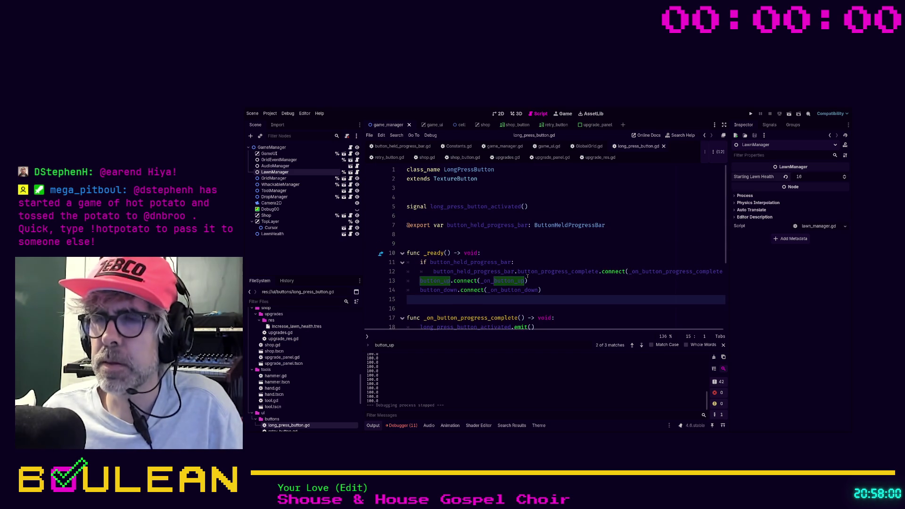
{"action": "scroll", "coordinate": [527, 276], "scroll_direction": "down", "scroll_amount": 1}
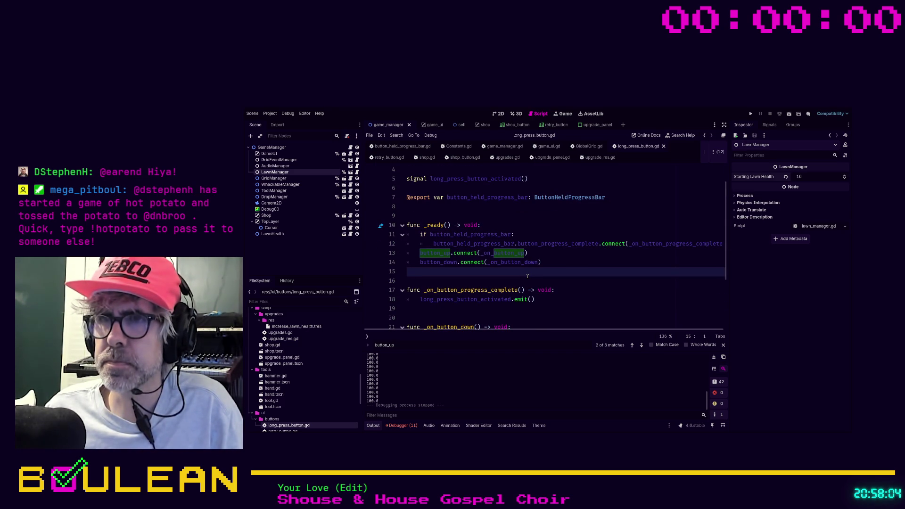
{"action": "scroll", "coordinate": [527, 276], "scroll_direction": "down", "scroll_amount": 1}
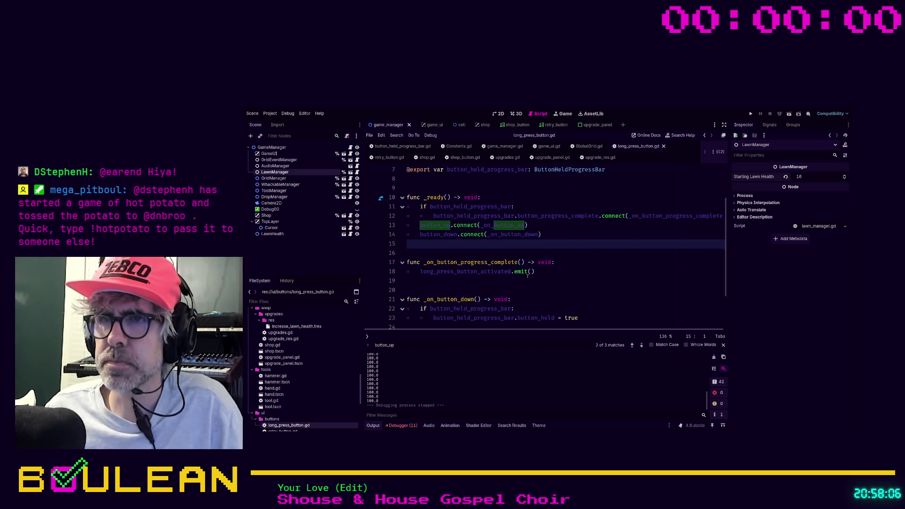
{"action": "scroll", "coordinate": [527, 276], "scroll_direction": "up", "scroll_amount": 2}
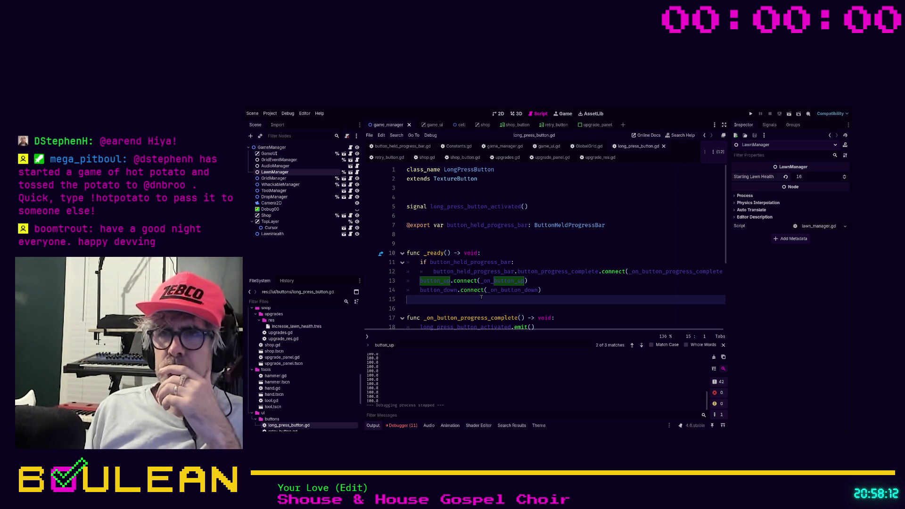
{"action": "scroll", "coordinate": [481, 297], "scroll_direction": "down", "scroll_amount": 2}
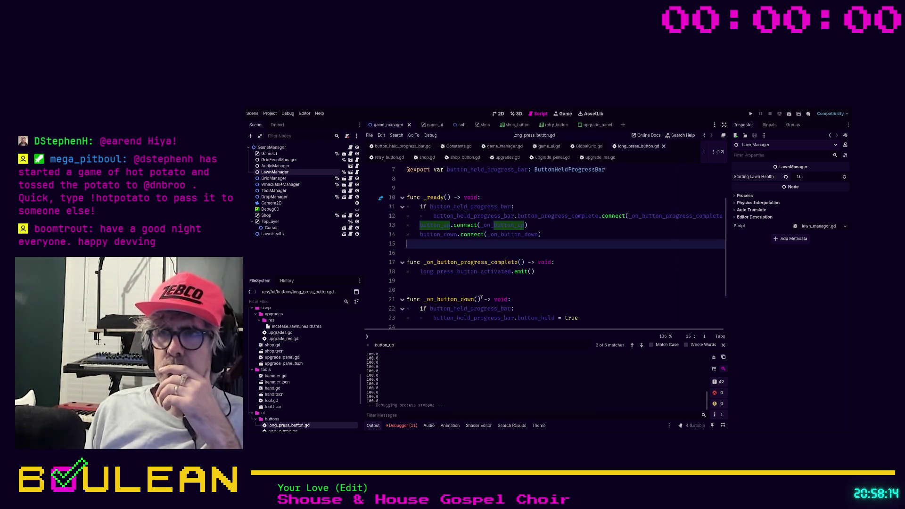
{"action": "left_click", "coordinate": [460, 289]}
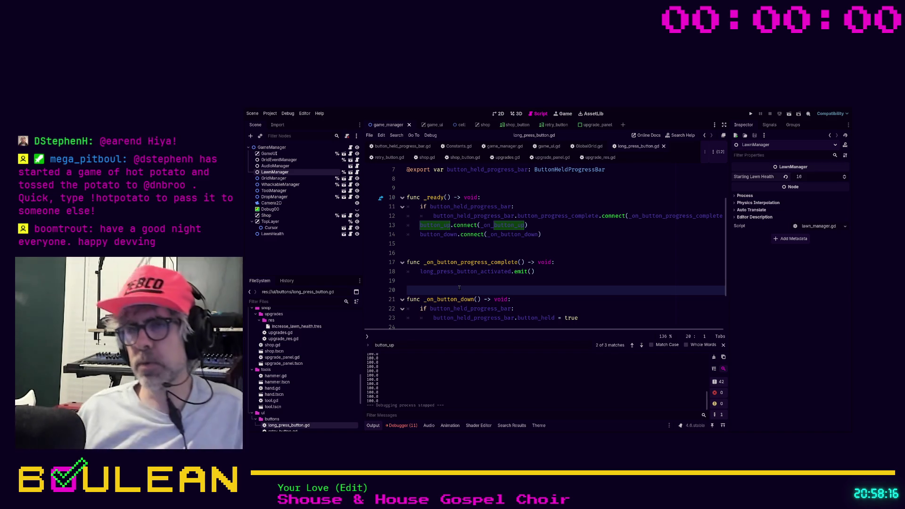
{"action": "key", "text": "F5"}
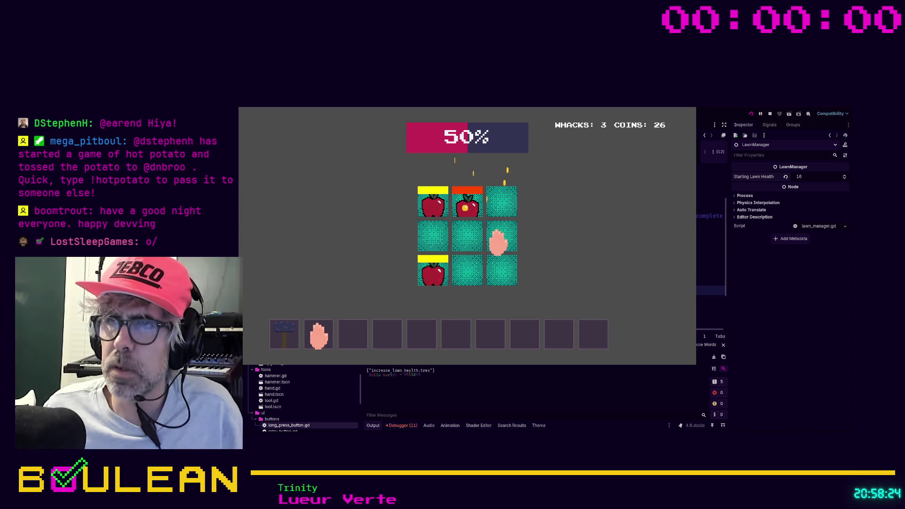
- Whack the last apple, reach the shop, stop the game, and open the button_held_progress_bar.gd print match
{"action": "left_click", "coordinate": [498, 242]}
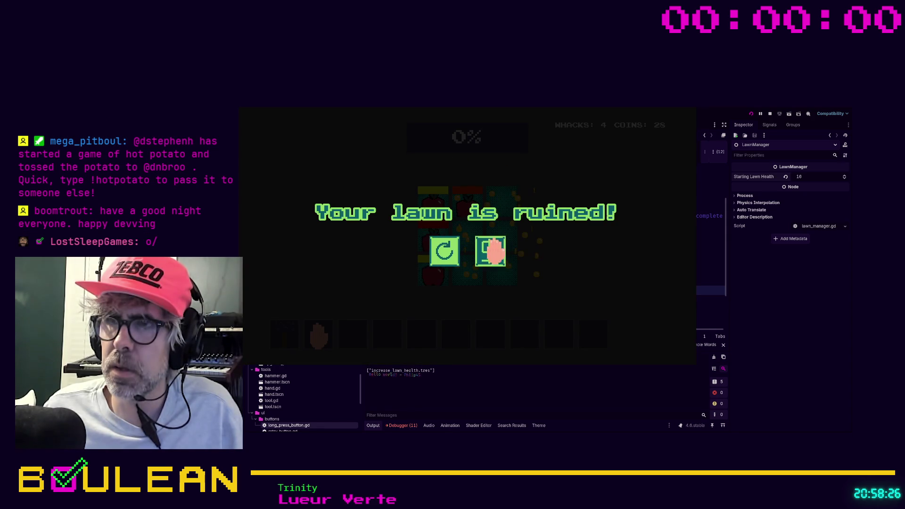
{"action": "left_click", "coordinate": [490, 254]}
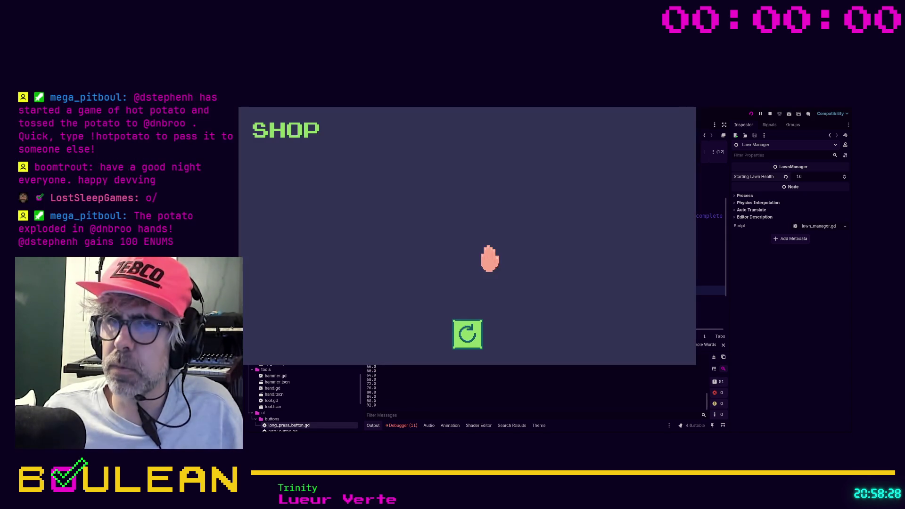
{"action": "left_click", "coordinate": [691, 107]}
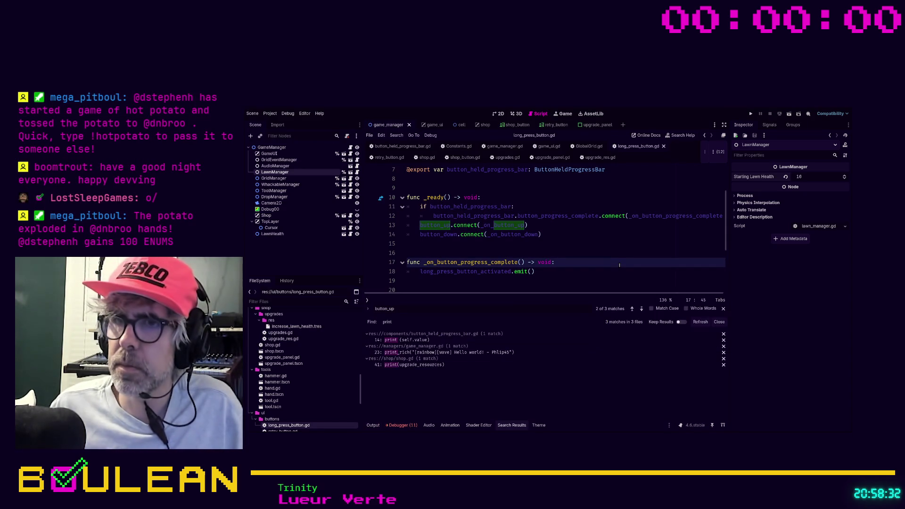
{"action": "left_click", "coordinate": [424, 339]}
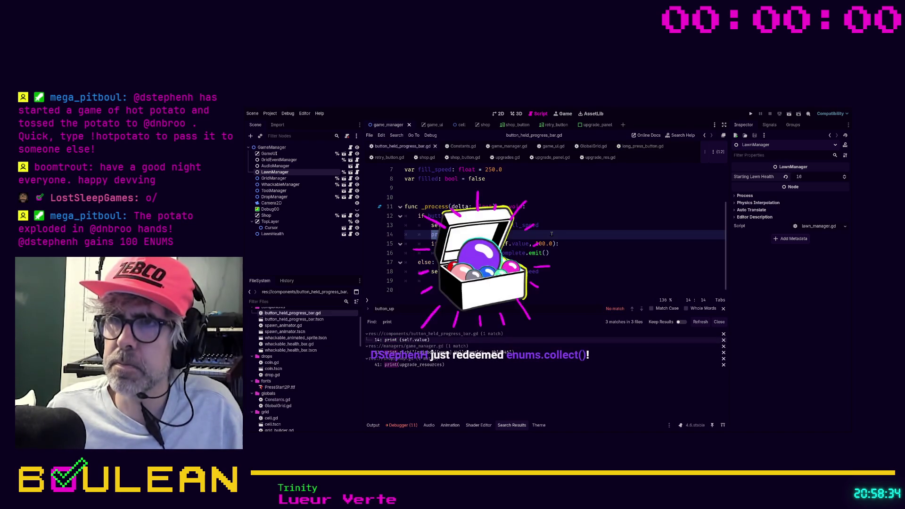
- Delete leftover line 14 in button_held_progress_bar.gd, then jump to shop.gd's line 41 print(upgrade_resources)
{"action": "left_click", "coordinate": [552, 234]}
{"action": "key", "text": "BackSpace"}
{"action": "key", "text": "BackSpace"}
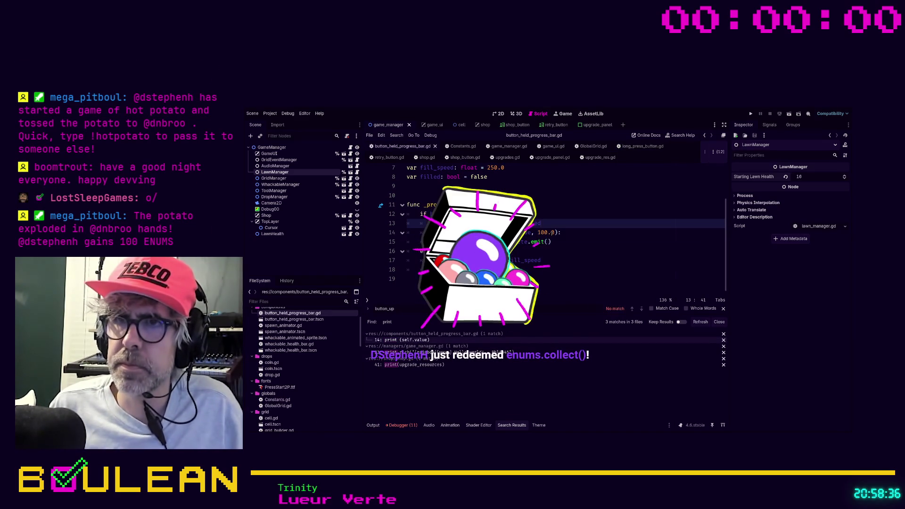
{"action": "left_click", "coordinate": [424, 364]}
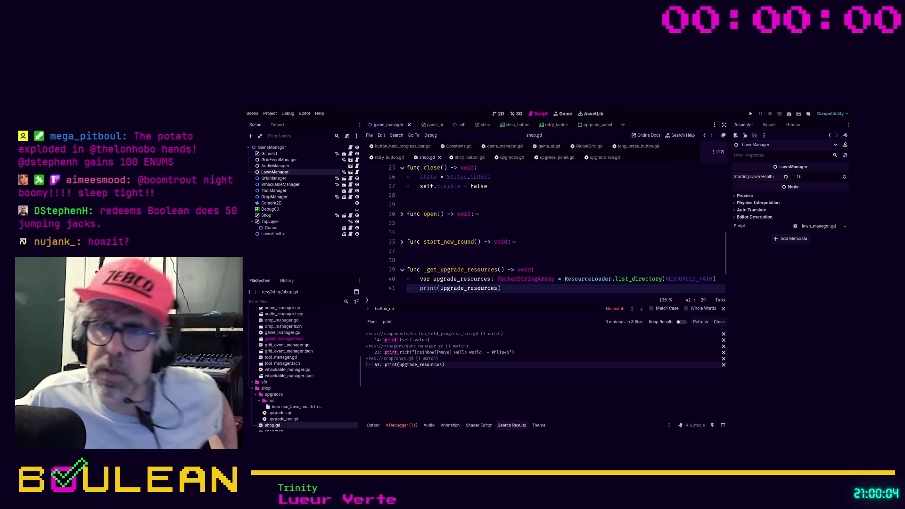
- Open the built-in ResourceLoader help for list_directory from its call in shop.gd
{"action": "scroll", "coordinate": [460, 289], "scroll_direction": "down", "scroll_amount": 1}
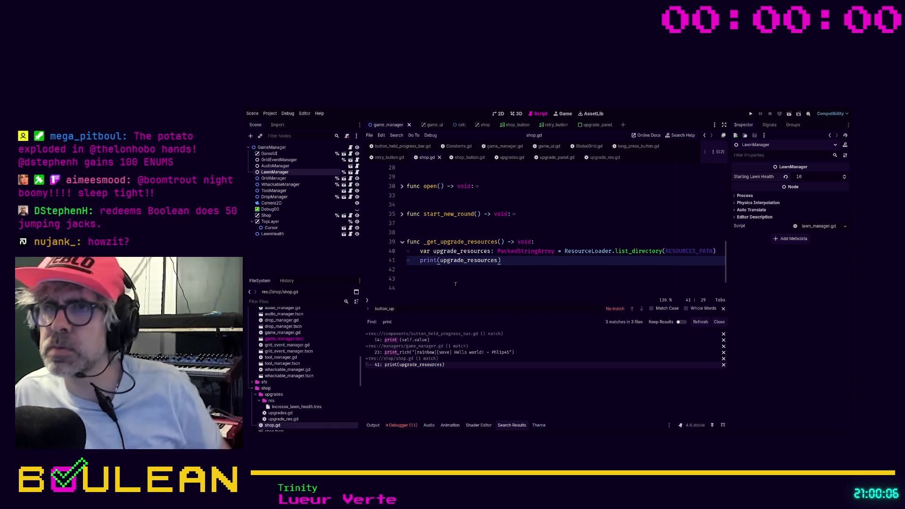
{"action": "scroll", "coordinate": [455, 284], "scroll_direction": "up", "scroll_amount": 1}
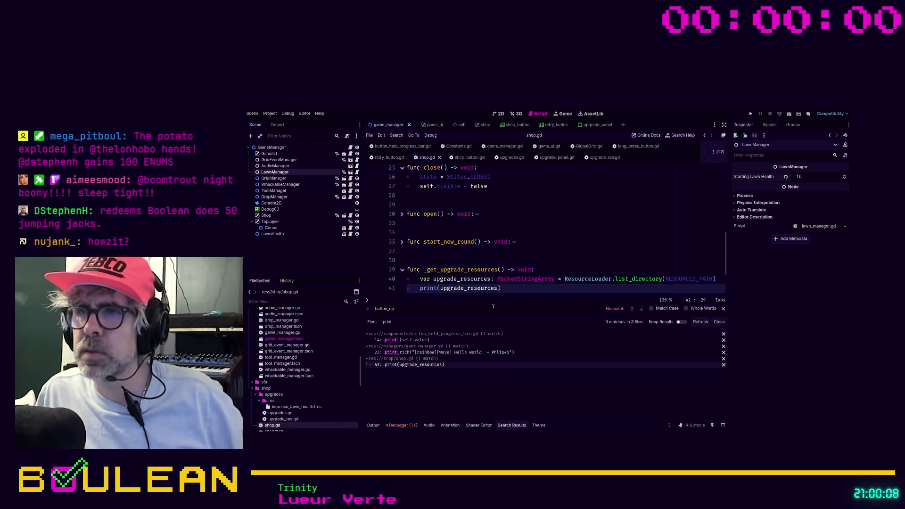
{"action": "left_click", "coordinate": [633, 279], "text": "ctrl"}
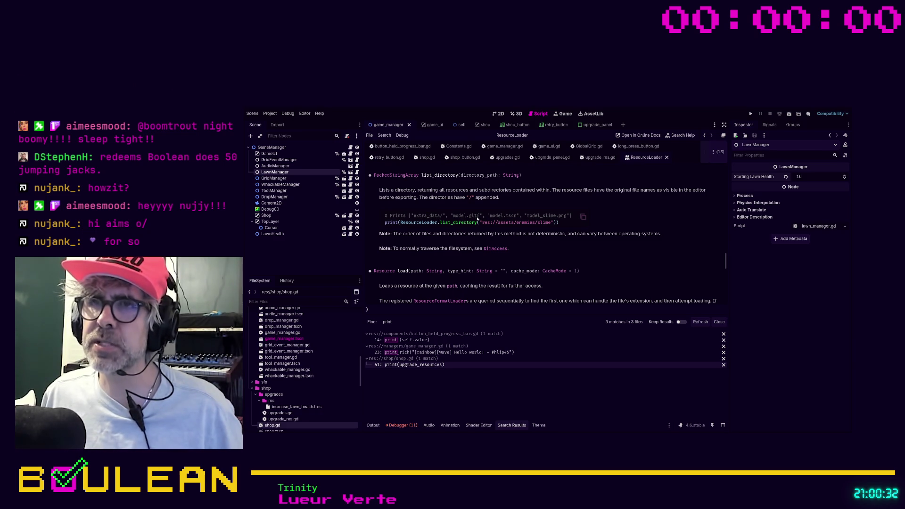
- Highlight and then deselect model.gltf in the list_directory example code
{"action": "left_click_drag", "start_coordinate": [453, 216], "coordinate": [480, 216]}
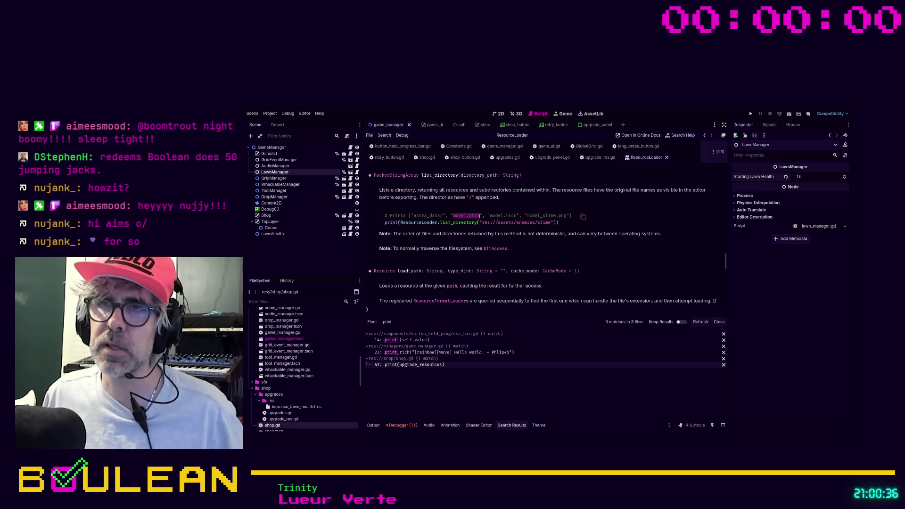
{"action": "left_click", "coordinate": [479, 216]}
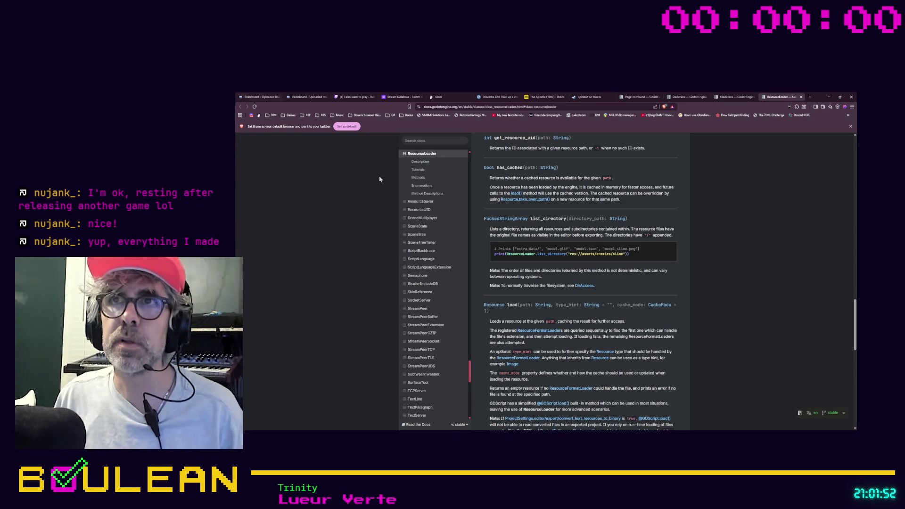
- Open Discord in a new tab and go to the #share-your-game channel
{"action": "middle_click", "coordinate": [257, 117]}
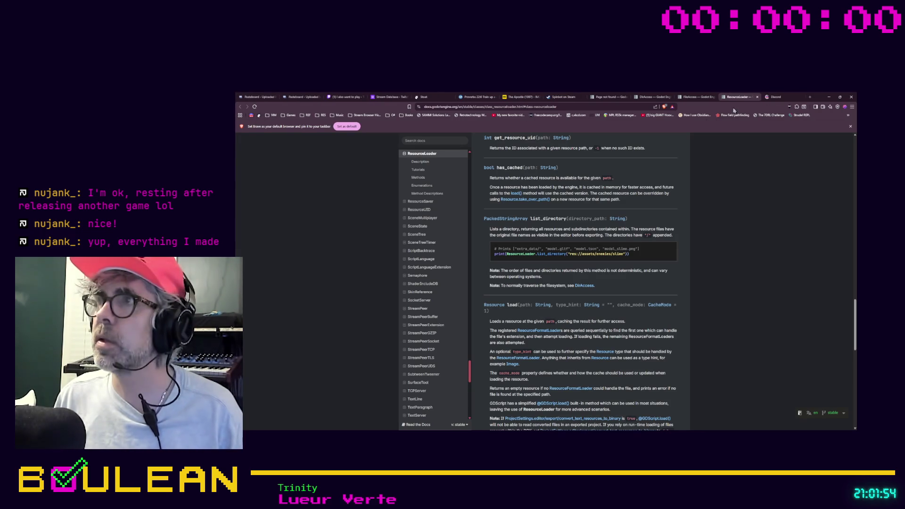
{"action": "left_click", "coordinate": [784, 97]}
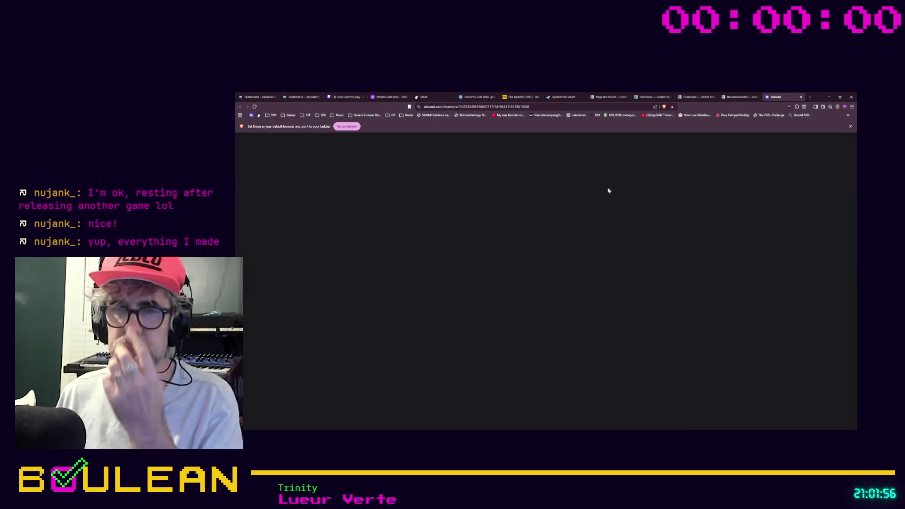
{"action": "scroll", "coordinate": [296, 300], "scroll_direction": "down", "scroll_amount": 3}
{"action": "scroll", "coordinate": [293, 316], "scroll_direction": "down", "scroll_amount": 3}
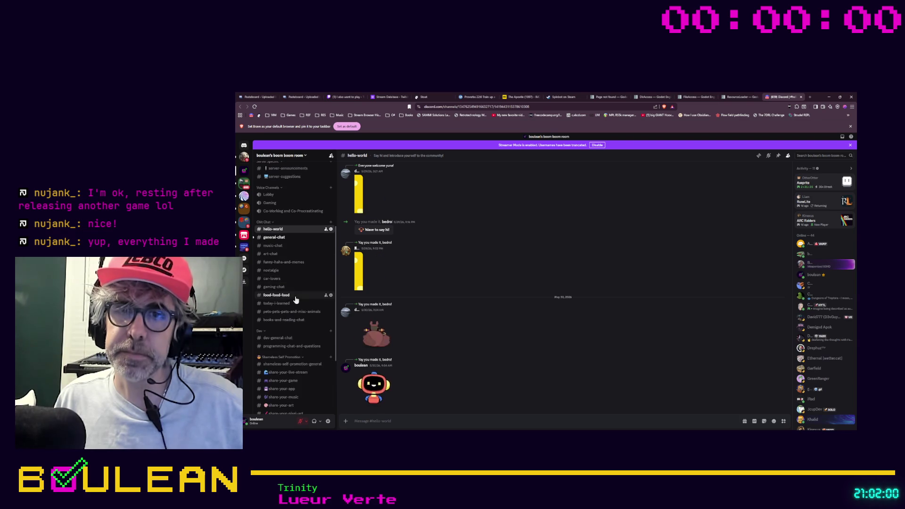
{"action": "left_click", "coordinate": [289, 333]}
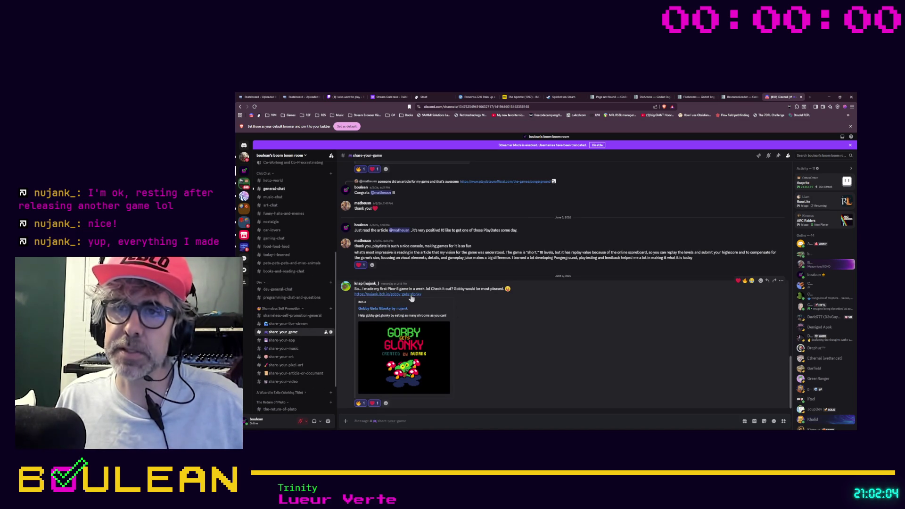
- Follow the posted Gobby Gets Glonky link to its itch.io page
{"action": "right_click", "coordinate": [408, 298]}
{"action": "mouse_move", "coordinate": [427, 360]}
{"action": "left_click", "coordinate": [386, 298]}
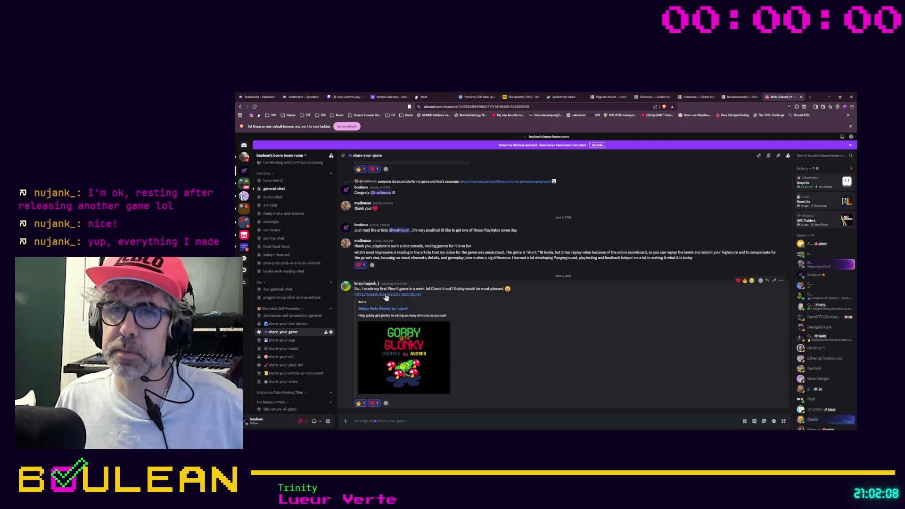
{"action": "left_click", "coordinate": [386, 293]}
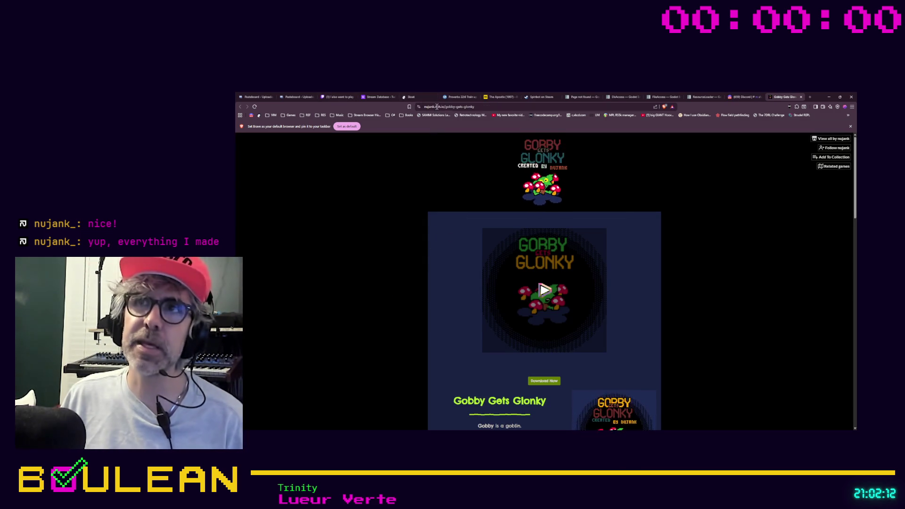
- Copy the Gobby Gets Glonky page URL and return to its itch.io page via Discord
{"action": "left_click", "coordinate": [419, 106]}
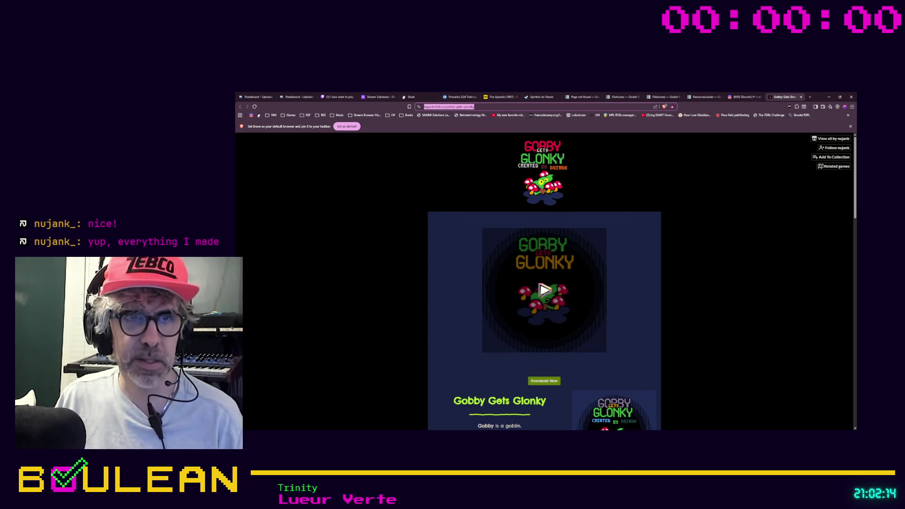
{"action": "key", "text": "alt+Tab"}
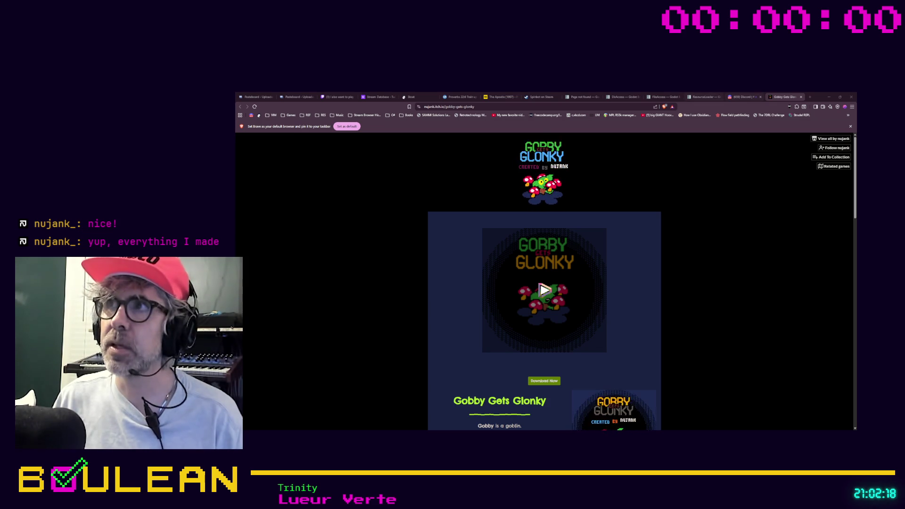
{"action": "left_click", "coordinate": [745, 97]}
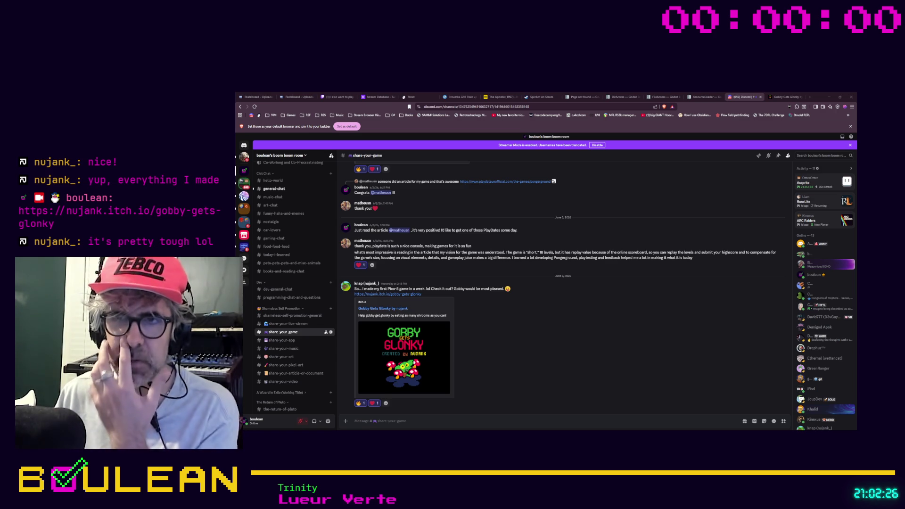
{"action": "left_click", "coordinate": [388, 294]}
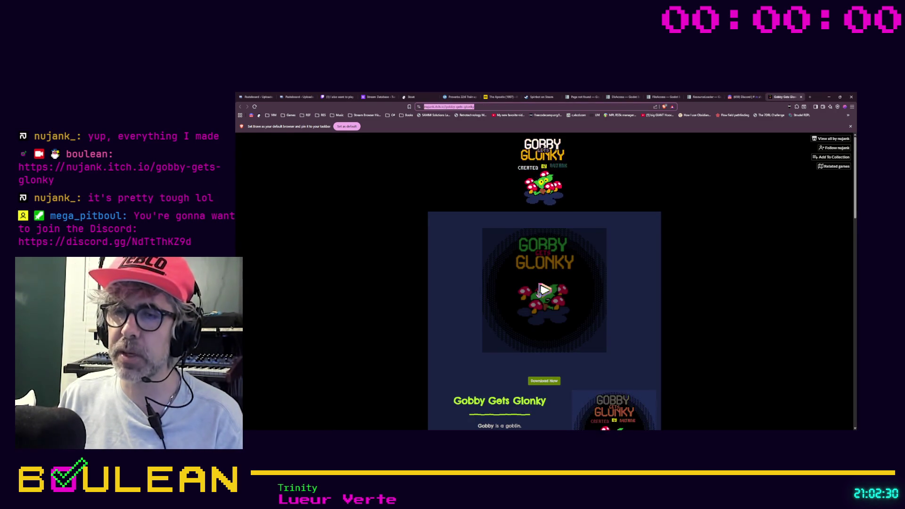
- Load the embedded web game and start it from the title screen with X
{"action": "scroll", "coordinate": [540, 293], "scroll_direction": "down", "scroll_amount": 1}
{"action": "left_click", "coordinate": [545, 266]}
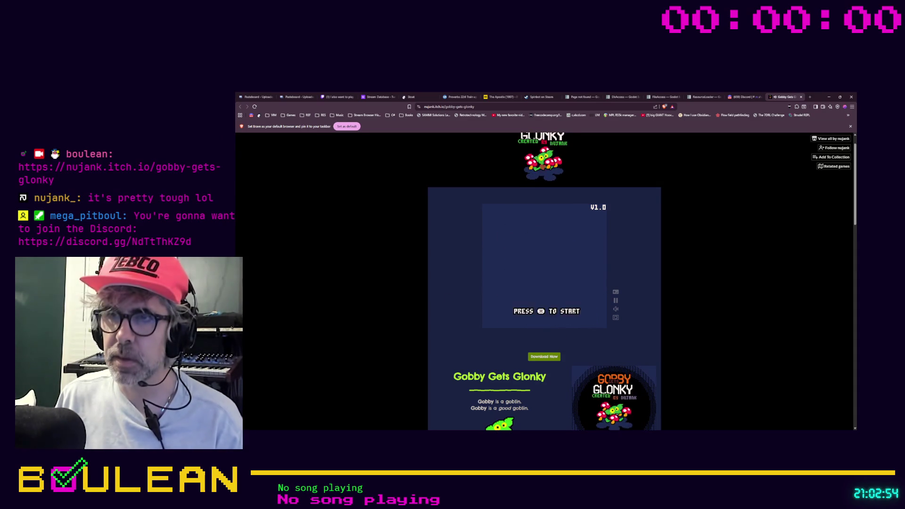
{"action": "key", "text": "x"}
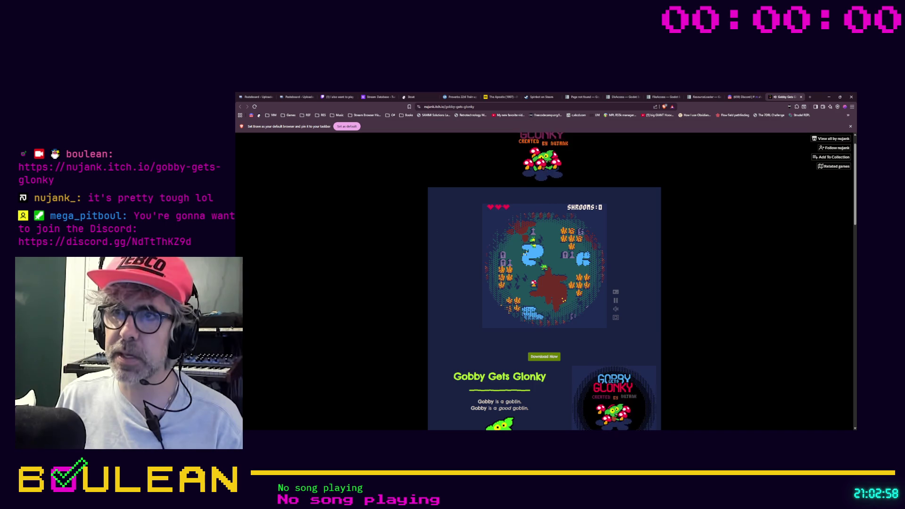
- Steer the goblin with the arrow keys and eat mushrooms with X until game over at 20 shrooms
{"action": "key", "text": "Left"}
{"action": "key", "text": "Down"}
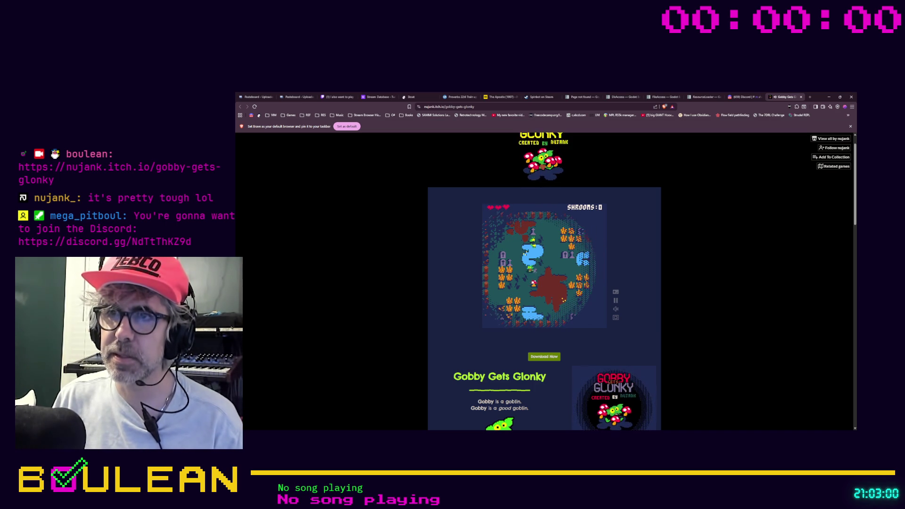
{"action": "key", "text": "Right"}
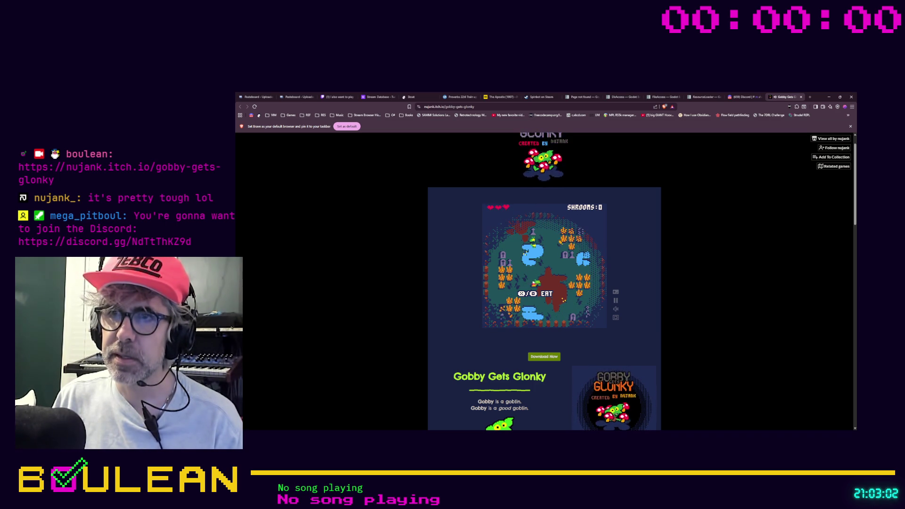
{"action": "key", "text": "x"}
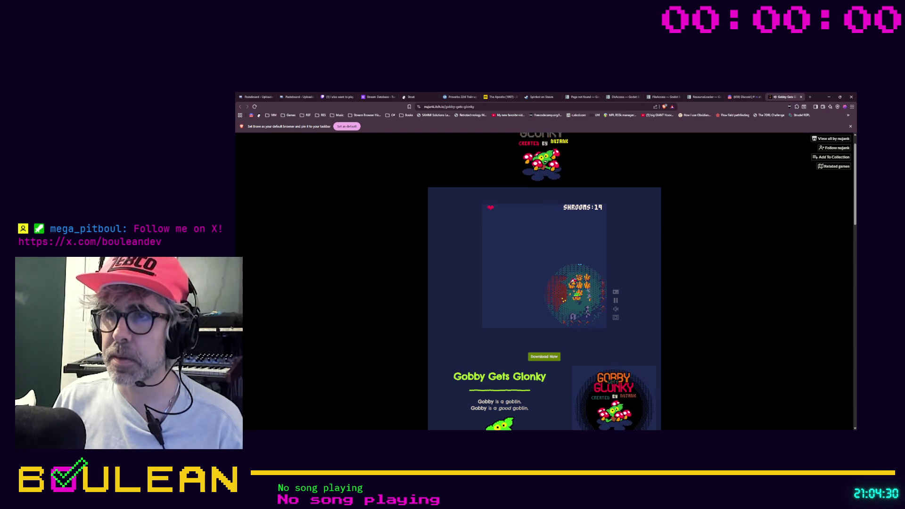
{"action": "key", "text": "x"}
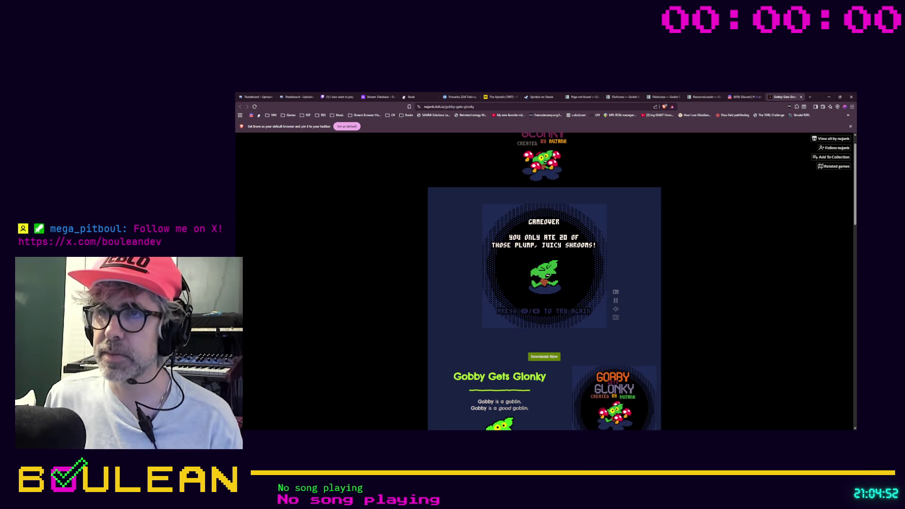
- Dismiss the game-over screen, bring the Gobby Gets Glonky logo into view, and leave the browser
{"action": "key", "text": "x"}
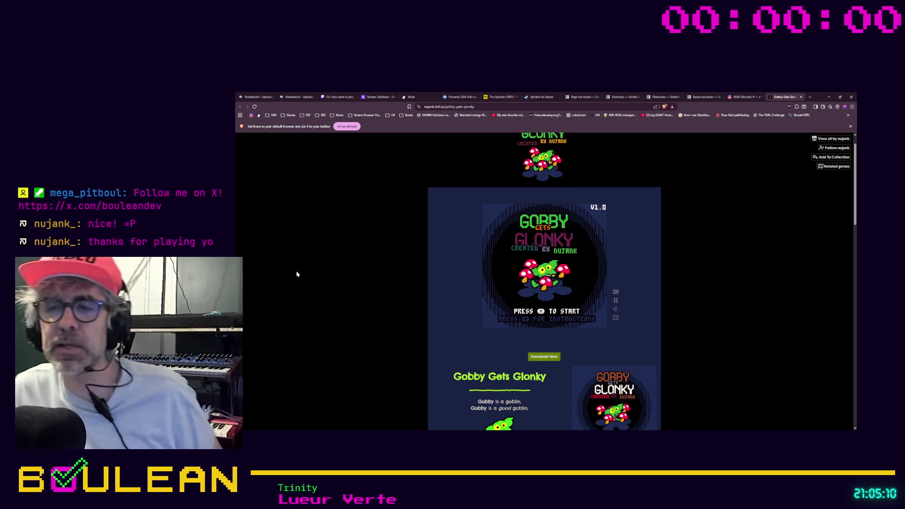
{"action": "scroll", "coordinate": [370, 253], "scroll_direction": "down", "scroll_amount": 1}
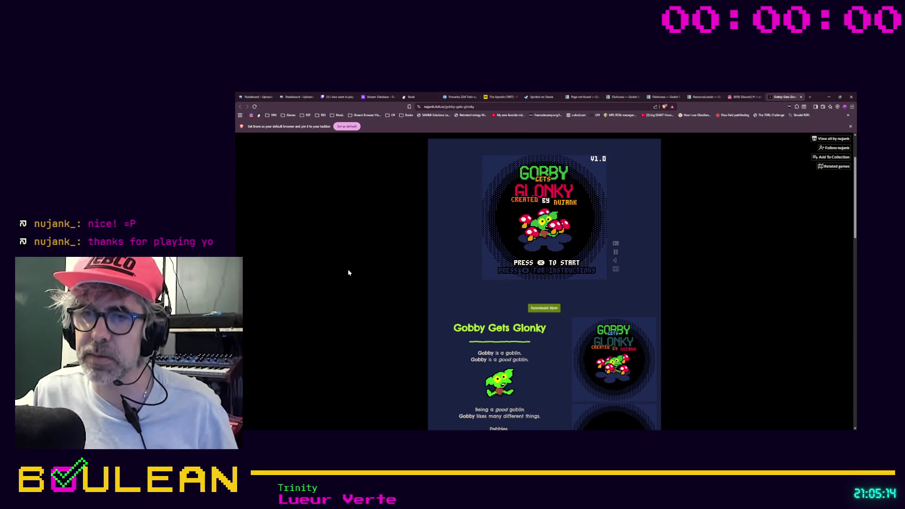
{"action": "scroll", "coordinate": [350, 273], "scroll_direction": "up", "scroll_amount": 2}
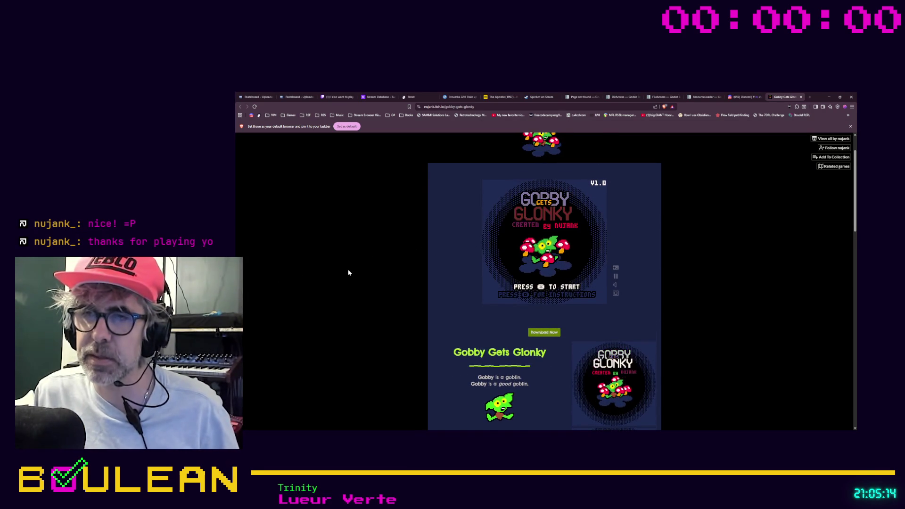
{"action": "left_click", "coordinate": [829, 96]}
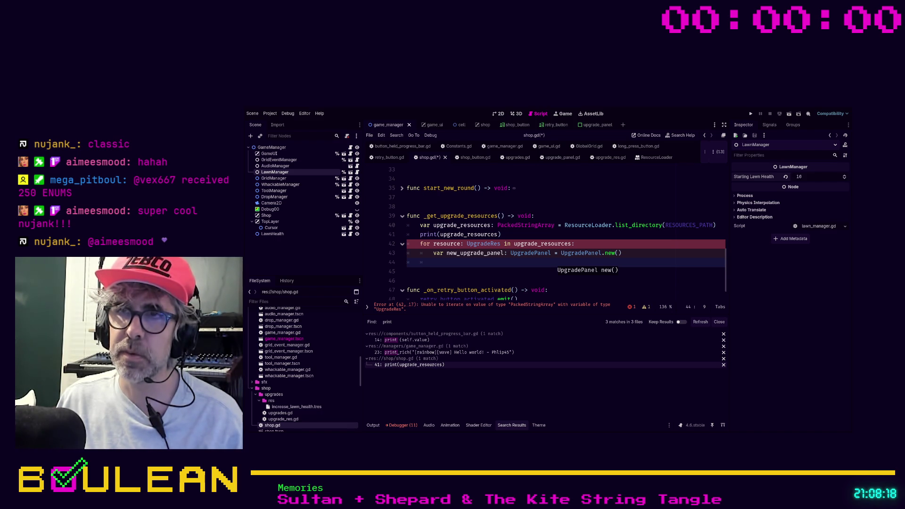
- Change the loop variable's type on line 42 from UpgradeRes to String, then move into the loop body
{"action": "double_click", "coordinate": [478, 244]}
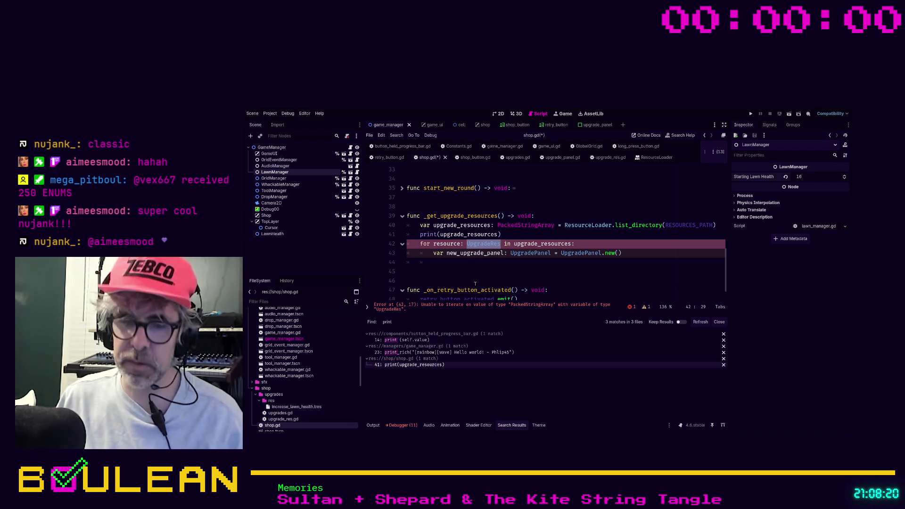
{"action": "type", "text": "Strin"}
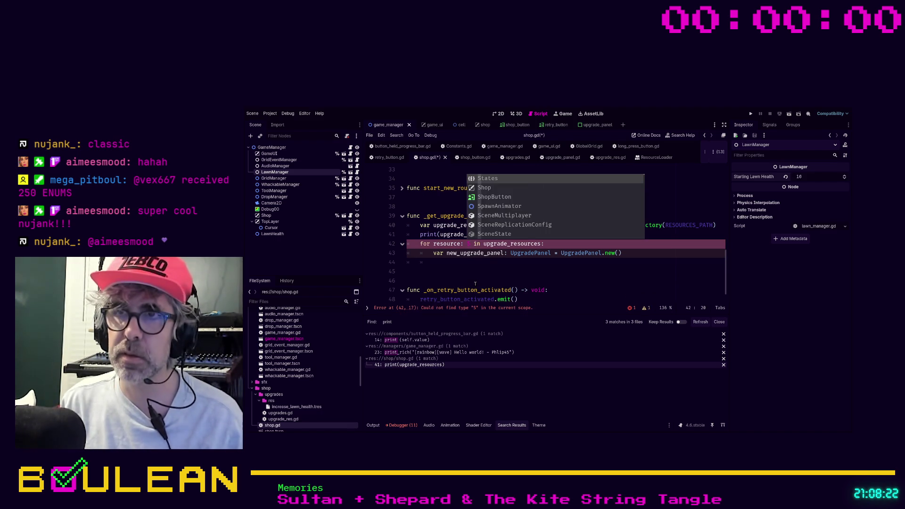
{"action": "type", "text": "h"}
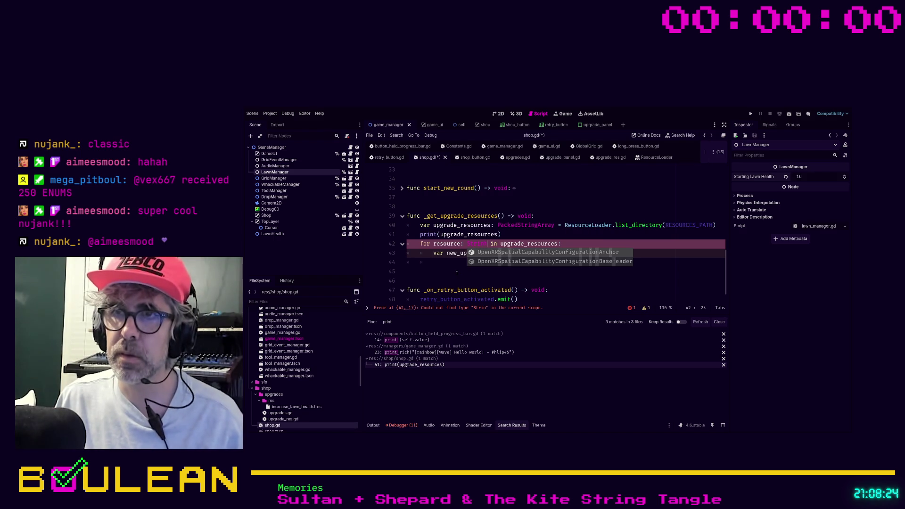
{"action": "key", "text": "BackSpace"}
{"action": "type", "text": "g"}
{"action": "left_click", "coordinate": [453, 271]}
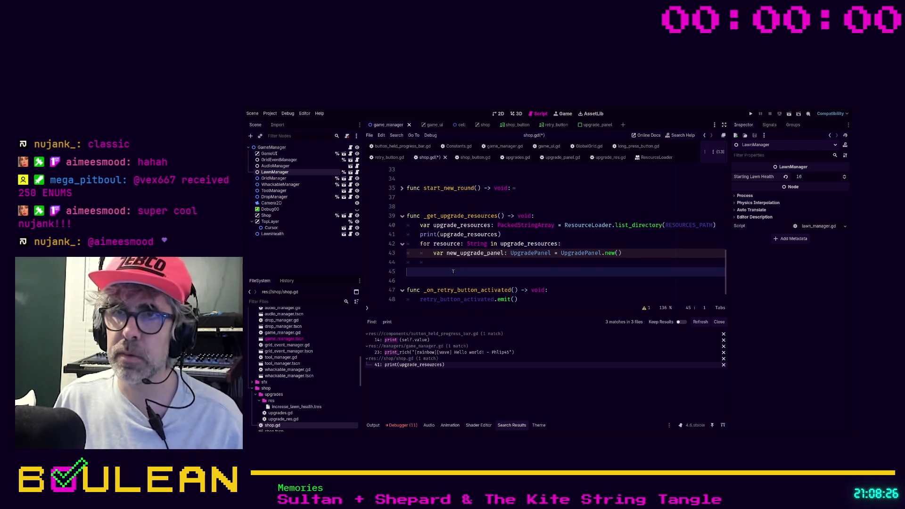
{"action": "left_click", "coordinate": [445, 259]}
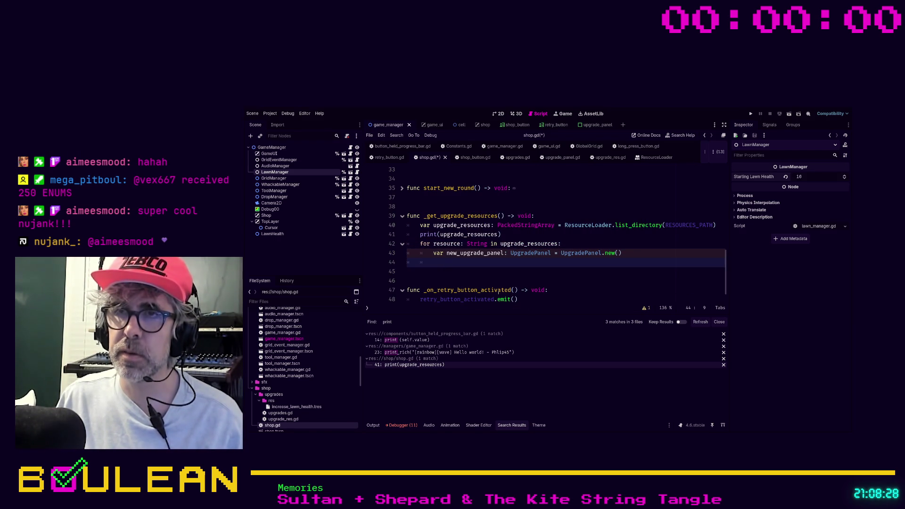
- Start line 44 with new_upgrade_panel.upgrade_res using autocomplete suggestions
{"action": "type", "text": "n"}
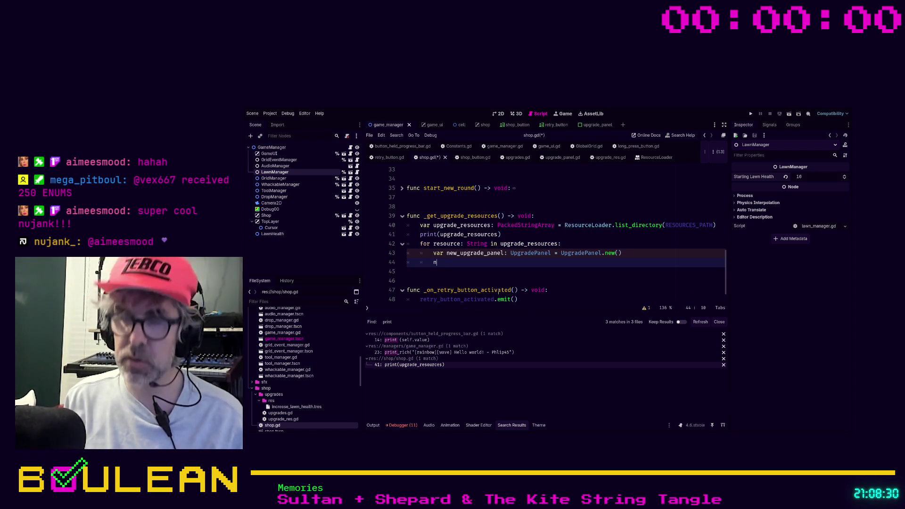
{"action": "type", "text": "ew-"}
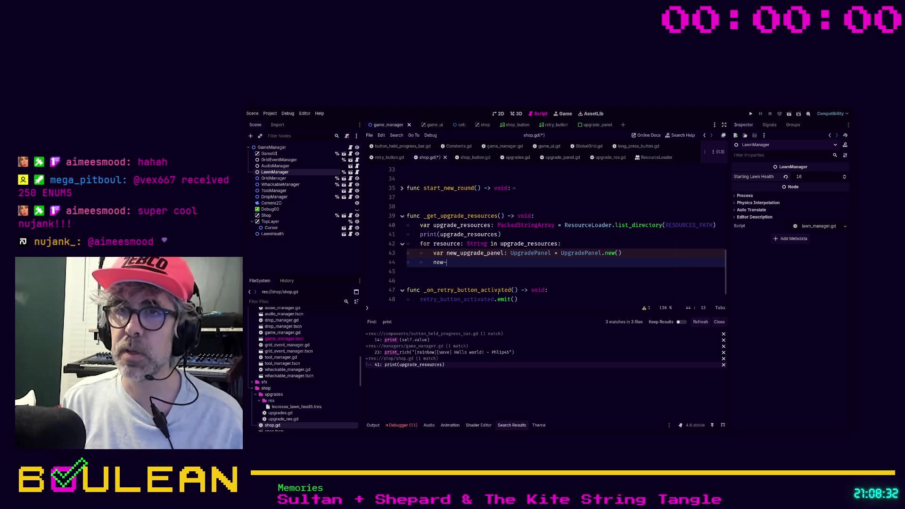
{"action": "type", "text": "Upgr"}
{"action": "key", "text": "BackSpace"}
{"action": "key", "text": "BackSpace"}
{"action": "key", "text": "BackSpace"}
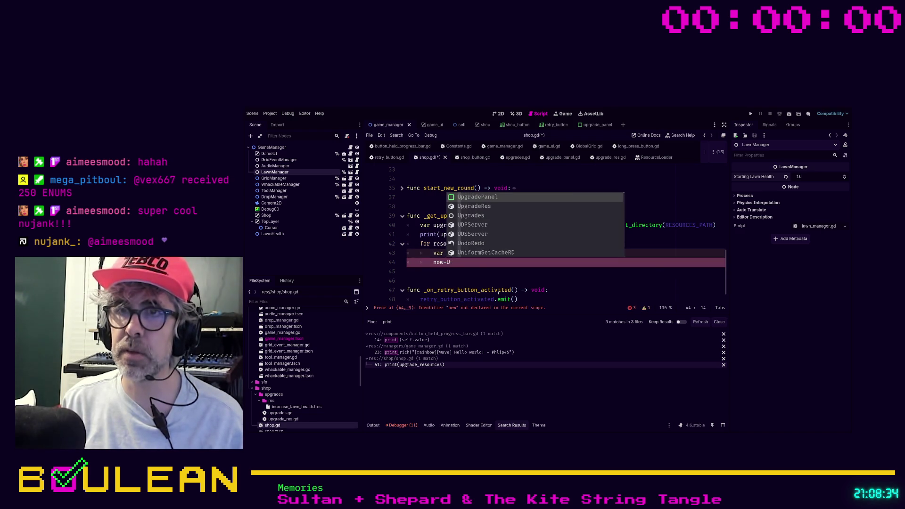
{"action": "key", "text": "BackSpace"}
{"action": "type", "text": "pgrade"}
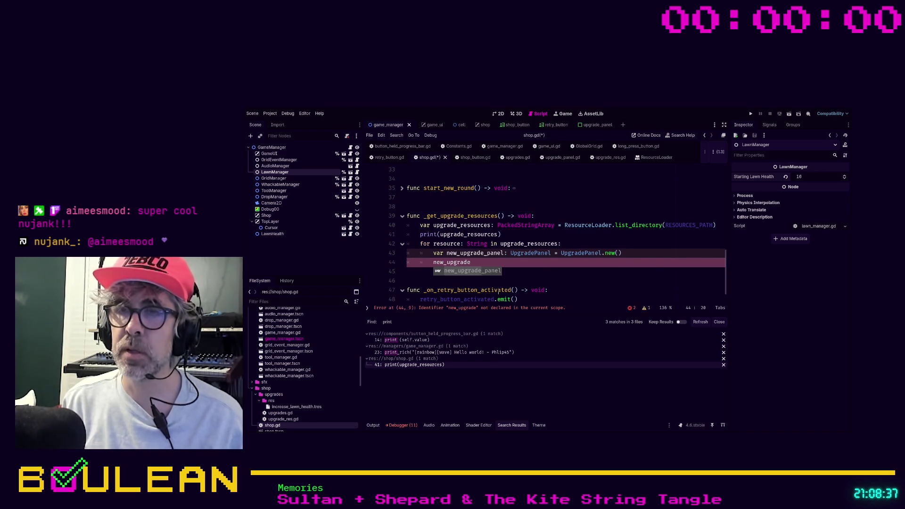
{"action": "key", "text": "Return"}
{"action": "type", "text": "."}
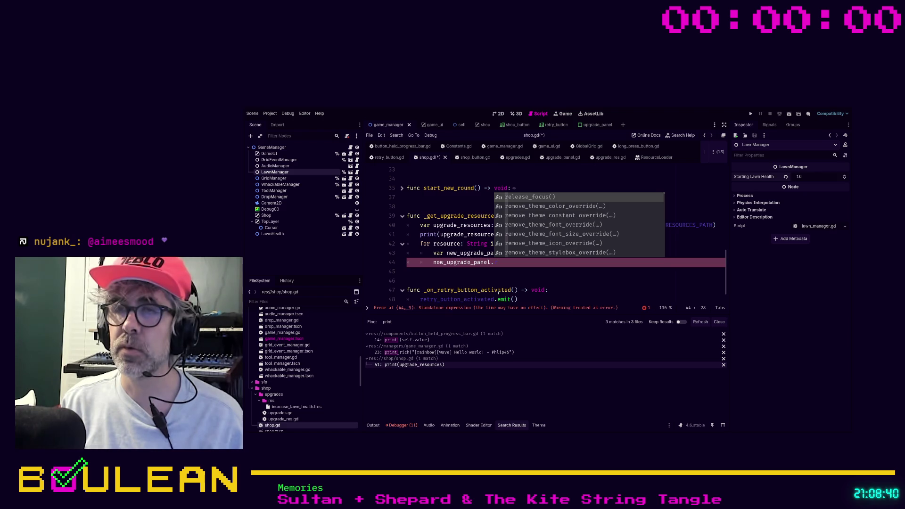
{"action": "key", "text": "Down"}
{"action": "key", "text": "Down"}
{"action": "key", "text": "Down"}
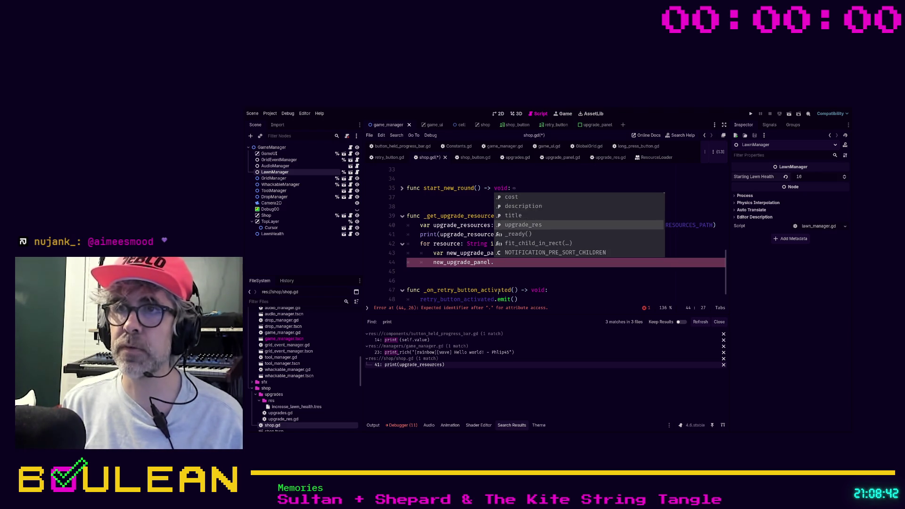
{"action": "key", "text": "Return"}
- Assign it ResourceLoader.load(RESOURCES_PATH + resource)
{"action": "type", "text": "= Resou"}
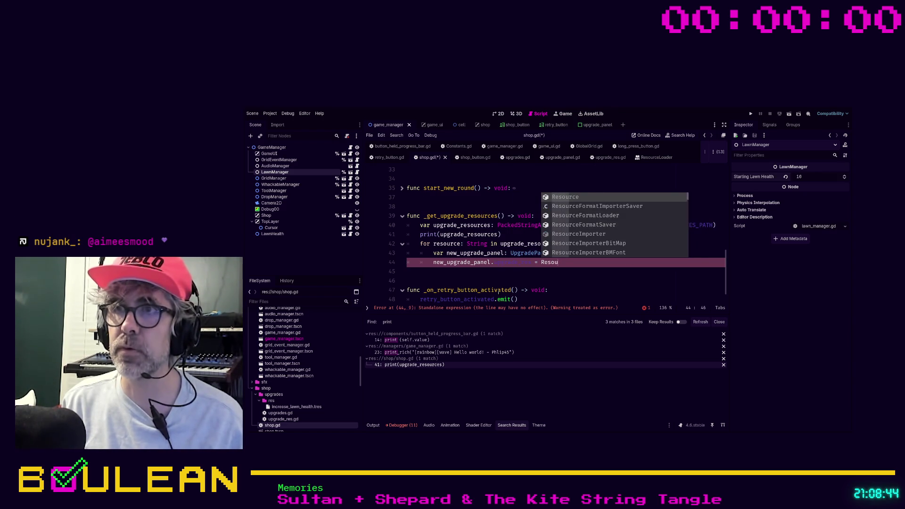
{"action": "type", "text": "rce"}
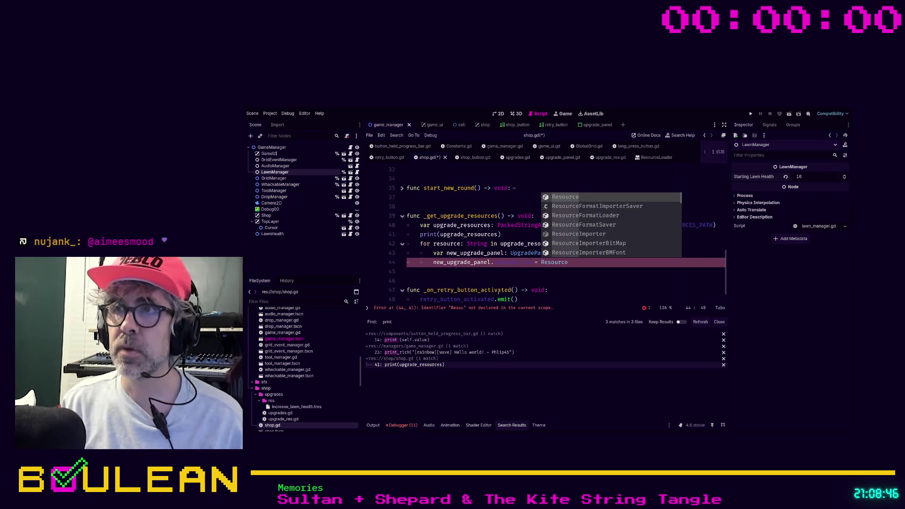
{"action": "type", "text": "Loader."}
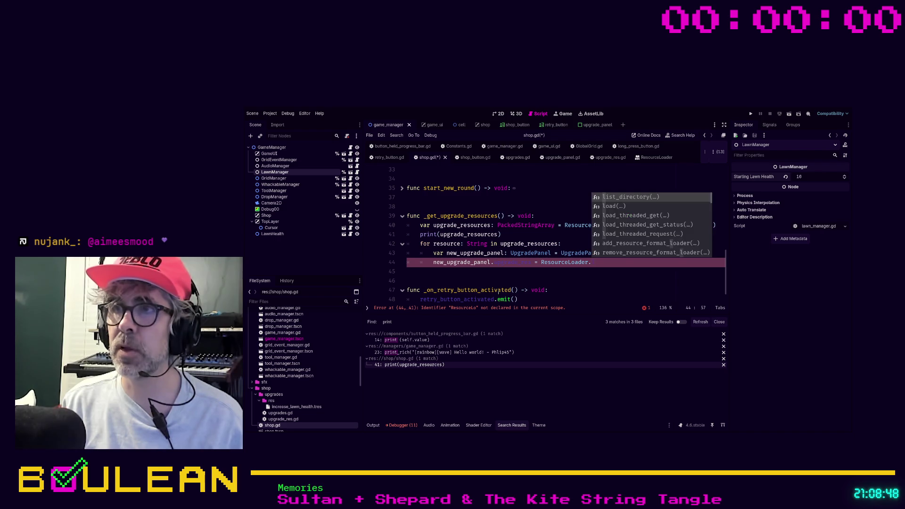
{"action": "type", "text": "lo"}
{"action": "key", "text": "Return"}
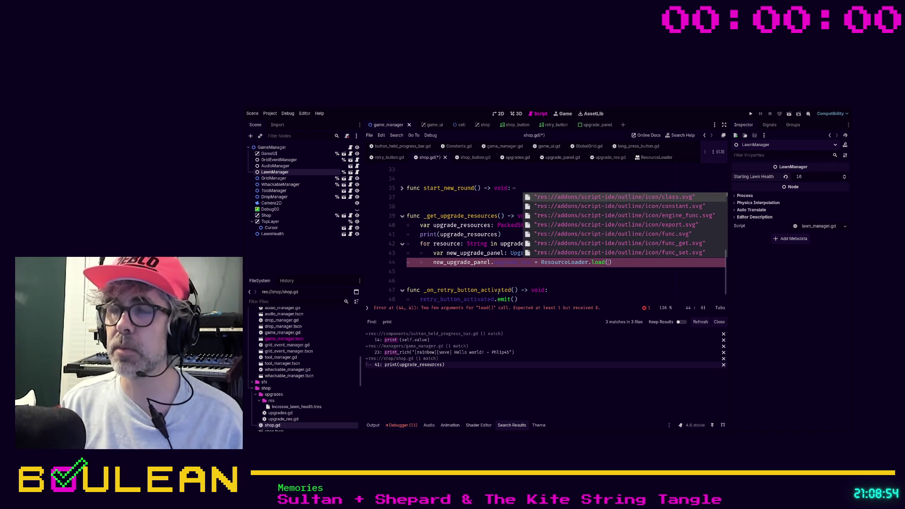
{"action": "type", "text": "PATH"}
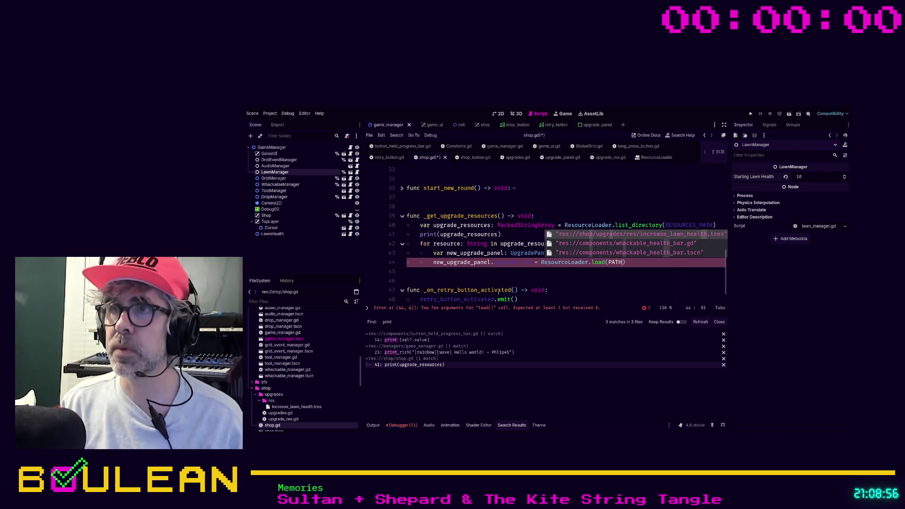
{"action": "key", "text": "BackSpace"}
{"action": "key", "text": "BackSpace"}
{"action": "key", "text": "BackSpace"}
{"action": "type", "text": "UP"}
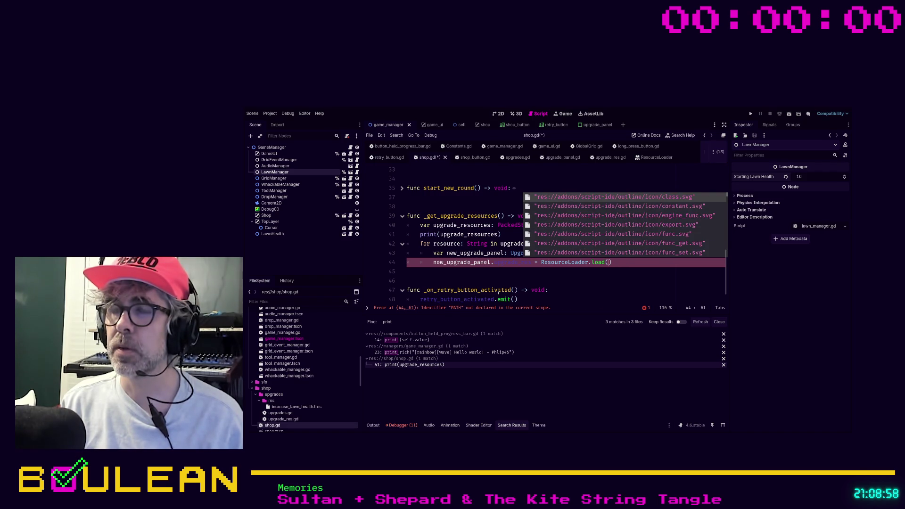
{"action": "type", "text": "G"}
{"action": "key", "text": "BackSpace"}
{"action": "key", "text": "BackSpace"}
{"action": "key", "text": "BackSpace"}
{"action": "type", "text": "RESOU"}
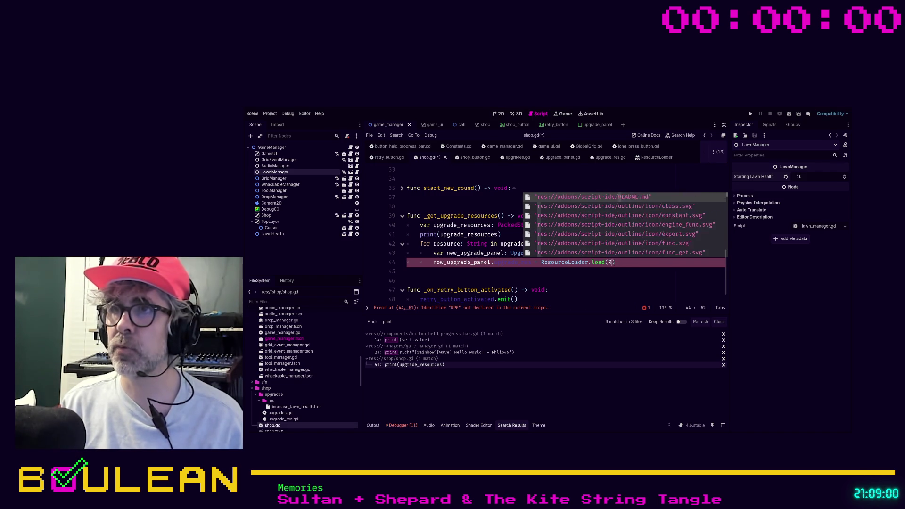
{"action": "type", "text": "RCES"}
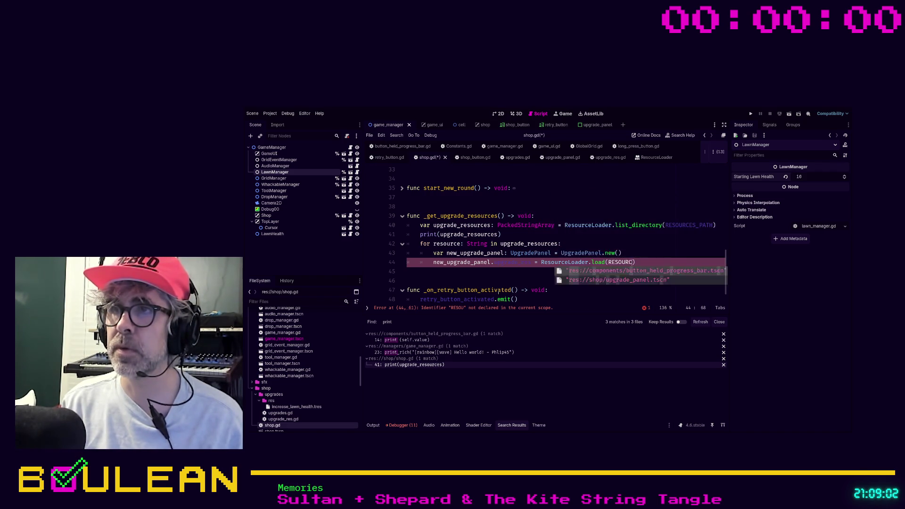
{"action": "key", "text": "Return"}
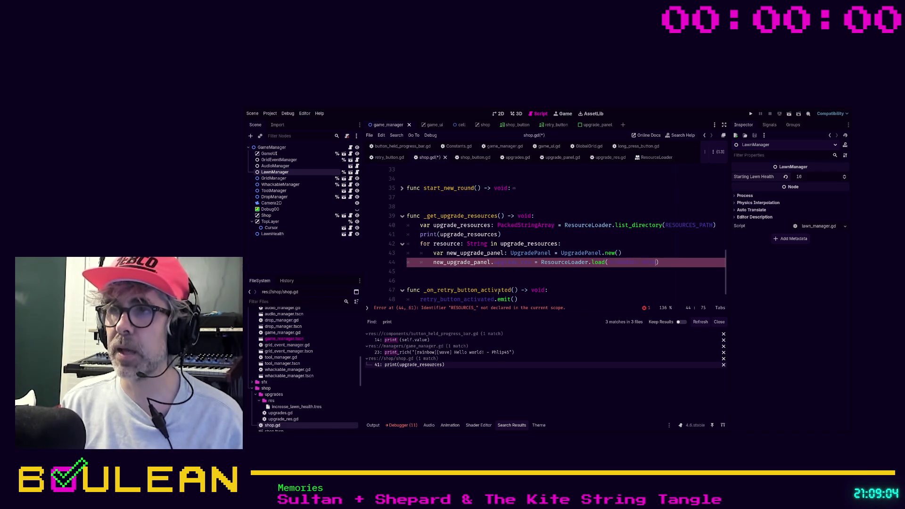
{"action": "type", "text": "+"}
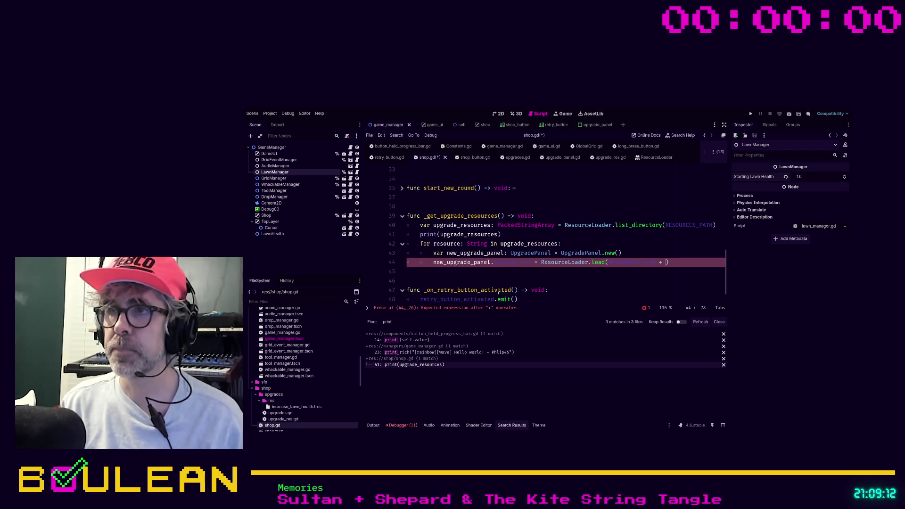
{"action": "type", "text": " resource"}
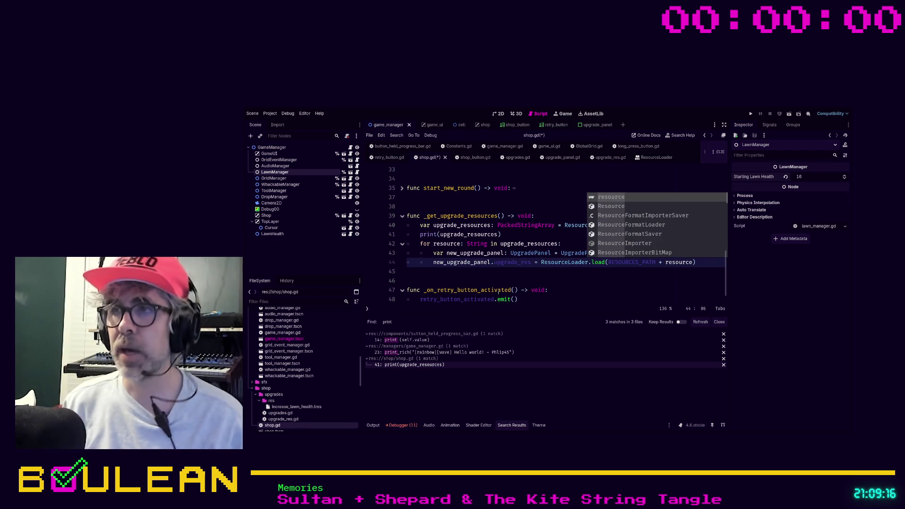
{"action": "type", "text": ")"}
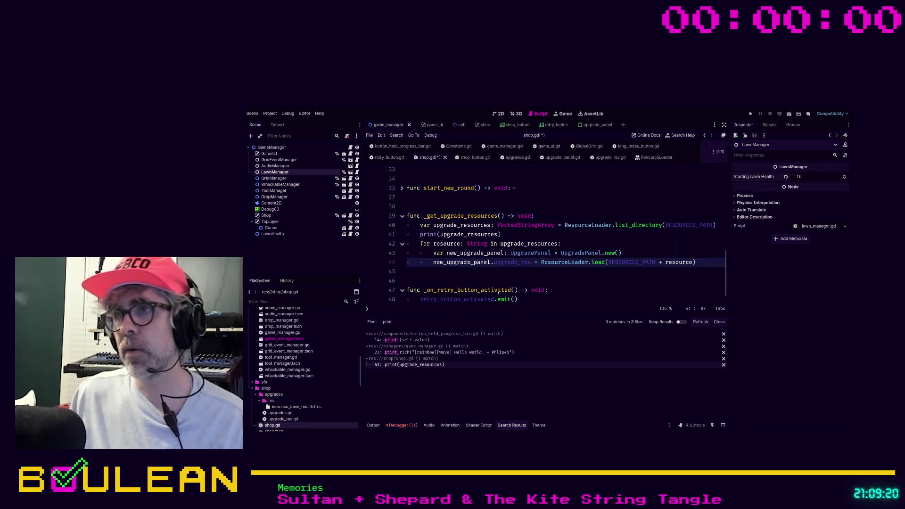
{"action": "scroll", "coordinate": [493, 259], "scroll_direction": "up", "scroll_amount": 10}
{"action": "scroll", "coordinate": [488, 227], "scroll_direction": "down", "scroll_amount": 10}
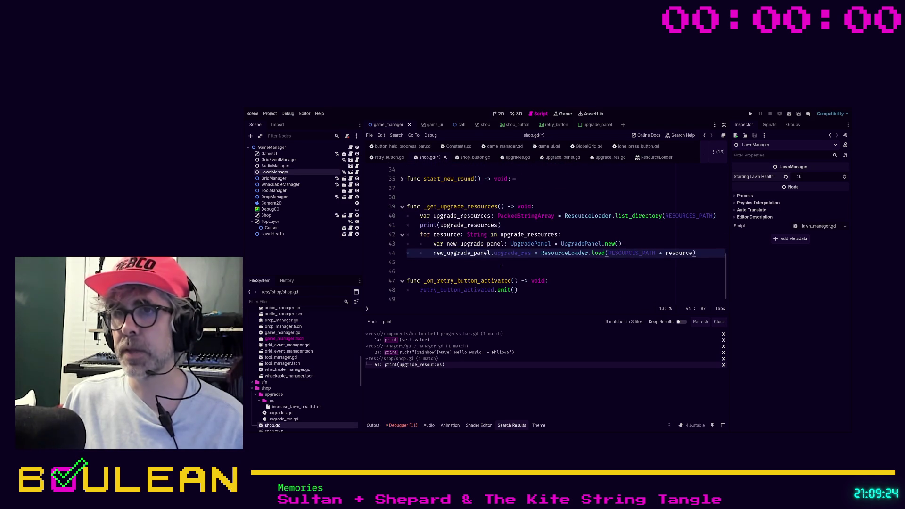
{"action": "left_click", "coordinate": [487, 264]}
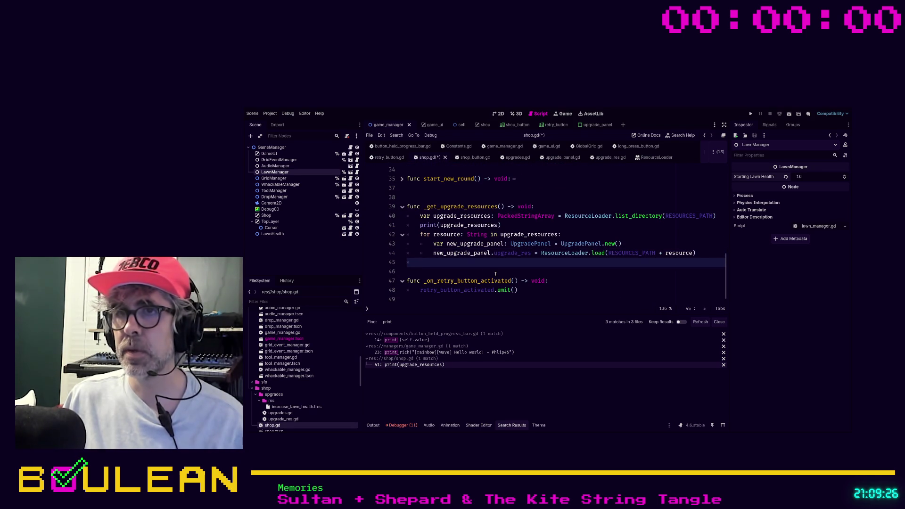
{"action": "key", "text": "Tab"}
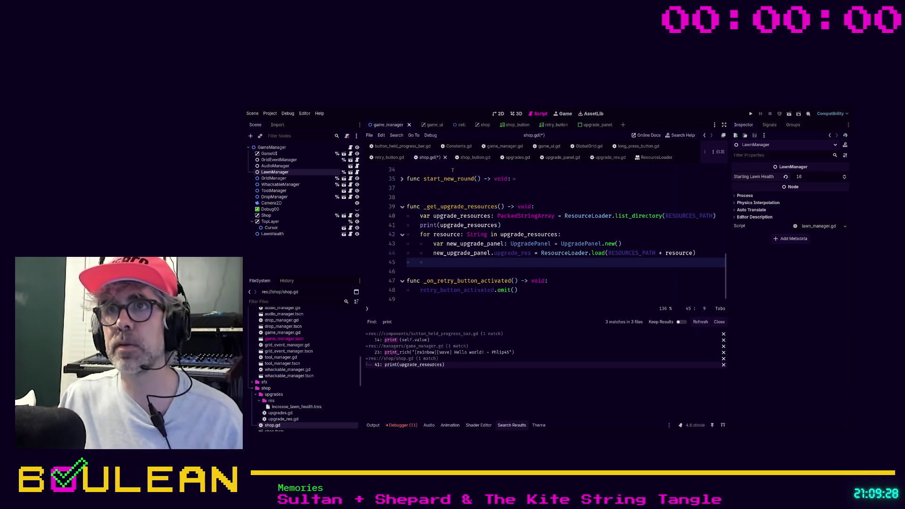
{"action": "left_click", "coordinate": [479, 126]}
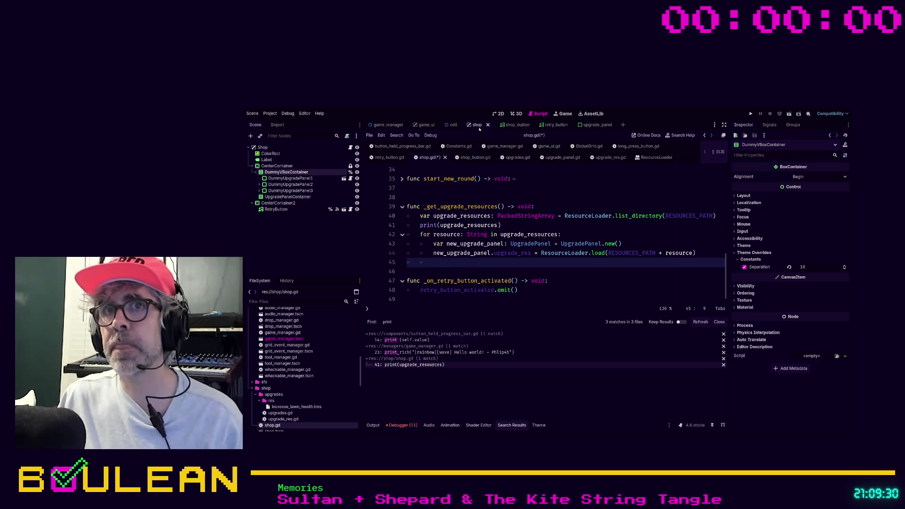
{"action": "left_click", "coordinate": [294, 197]}
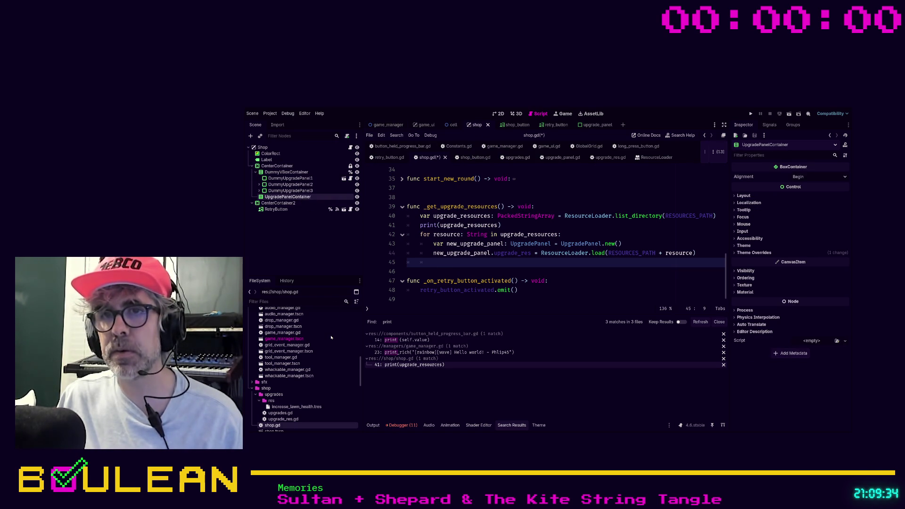
{"action": "scroll", "coordinate": [476, 199], "scroll_direction": "up", "scroll_amount": 10}
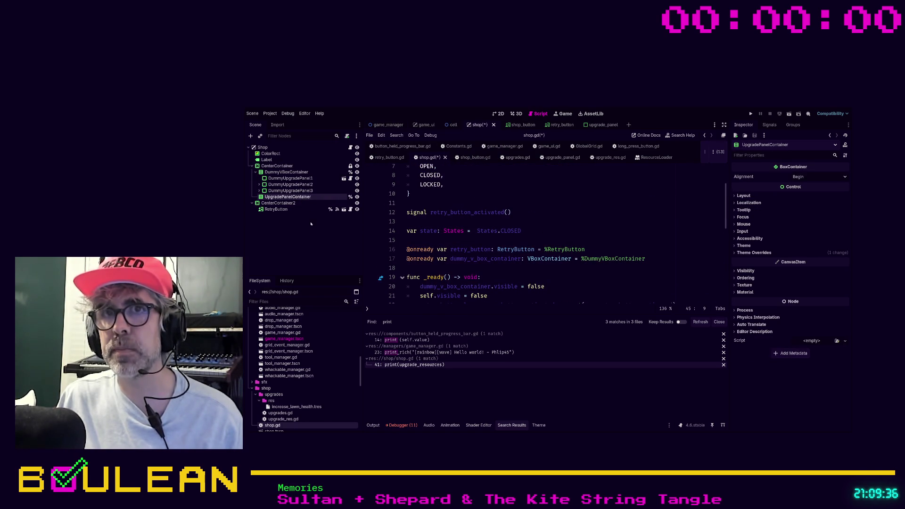
{"action": "mouse_move", "coordinate": [290, 197]}
{"action": "left_mouse_down"}
{"action": "mouse_move", "coordinate": [424, 251]}
{"action": "mouse_move", "coordinate": [451, 271]}
{"action": "left_mouse_up"}
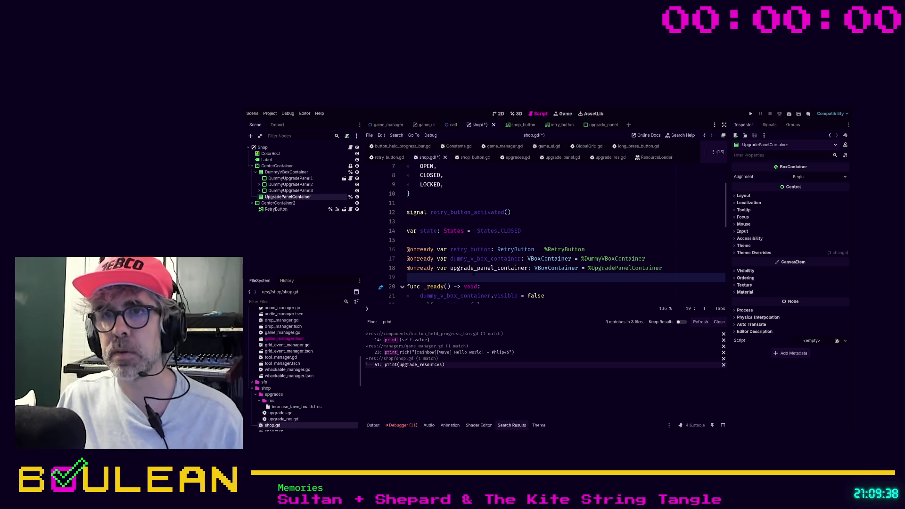
{"action": "scroll", "coordinate": [451, 271], "scroll_direction": "down", "scroll_amount": 10}
- Start a new loop line with the autocompleted upgrade_panel_container variable
{"action": "left_click", "coordinate": [437, 253]}
{"action": "left_click", "coordinate": [480, 265]}
{"action": "type", "text": "upgrade_p"}
{"action": "key", "text": "Return"}
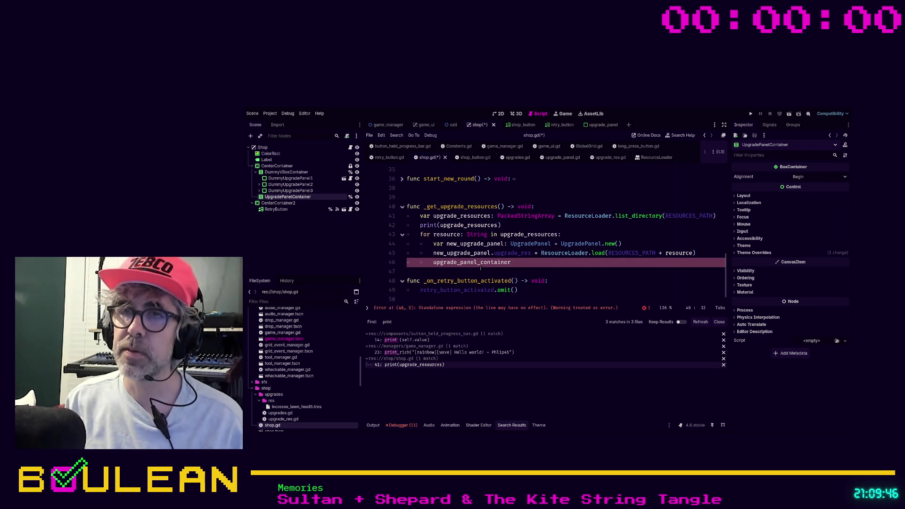
- Make the loop call upgrade_panel_container.add_child(new_upgrade_panel), with a blank line below it
{"action": "type", "text": ".add"}
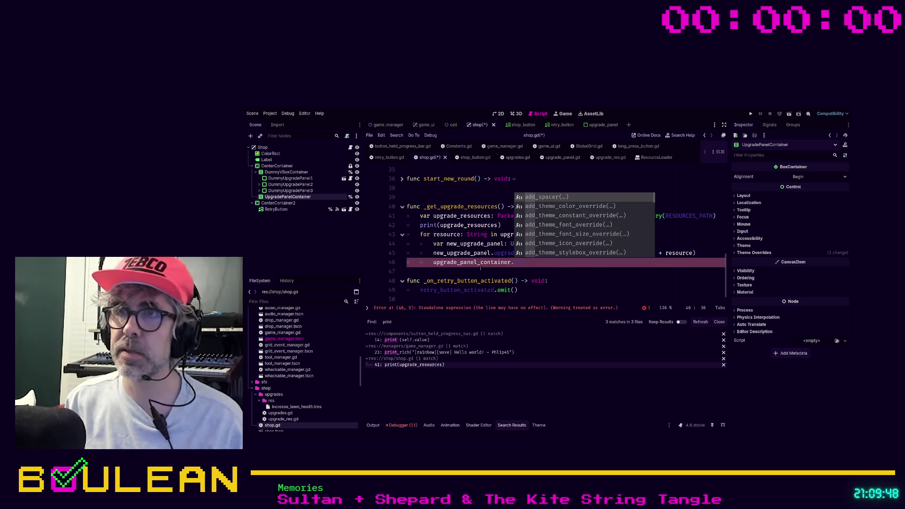
{"action": "type", "text": "_child("}
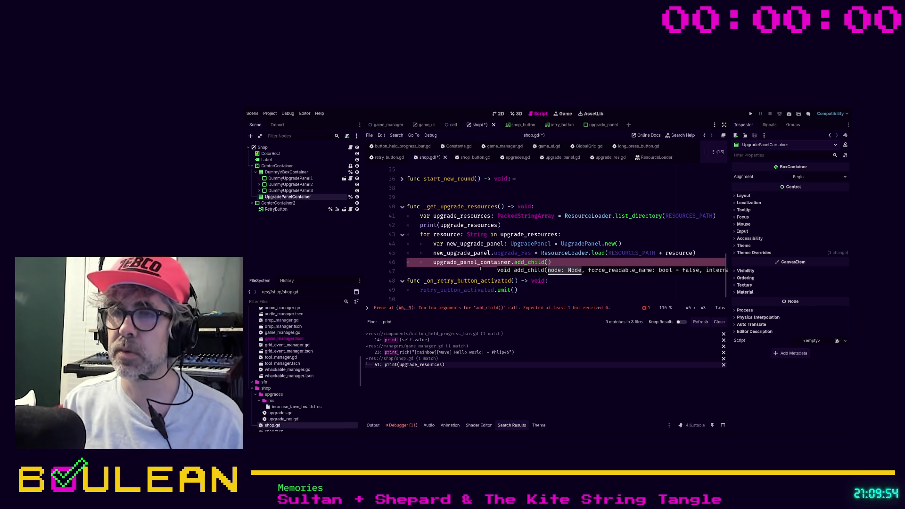
{"action": "type", "text": "new_upgrad"}
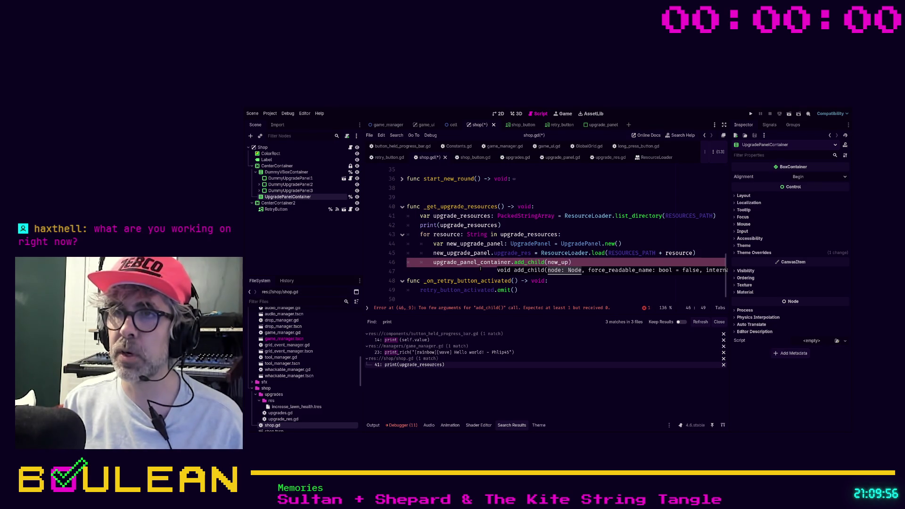
{"action": "type", "text": "e"}
{"action": "key", "text": "Return"}
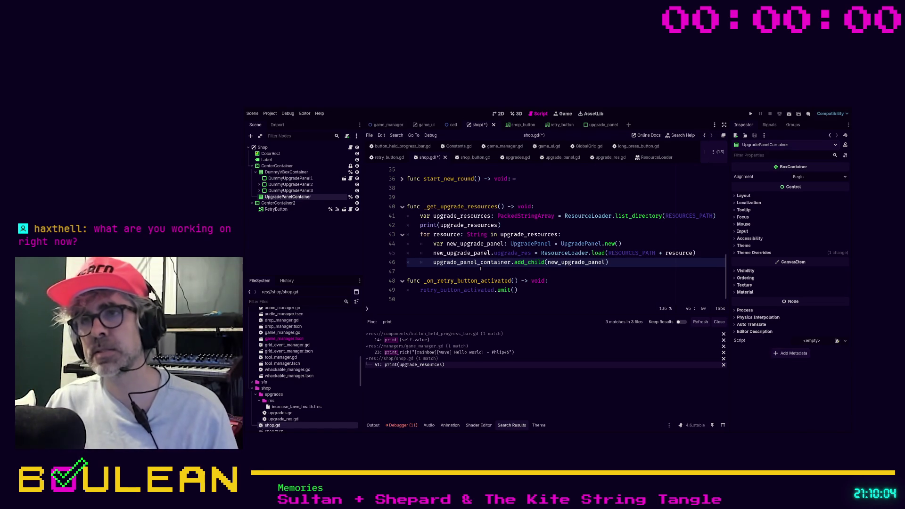
{"action": "left_click", "coordinate": [480, 268]}
{"action": "key", "text": "Return"}
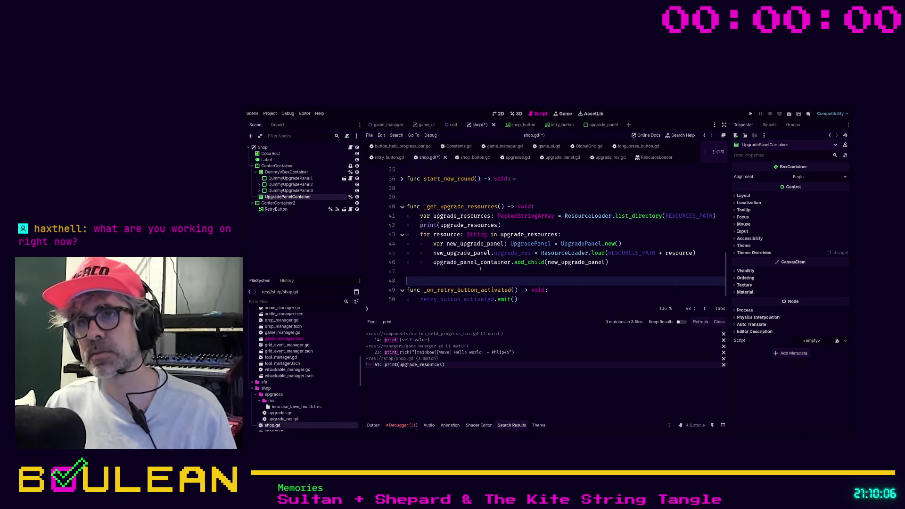
{"action": "key", "text": "Up"}
{"action": "key", "text": "Up"}
{"action": "key", "text": "Up"}
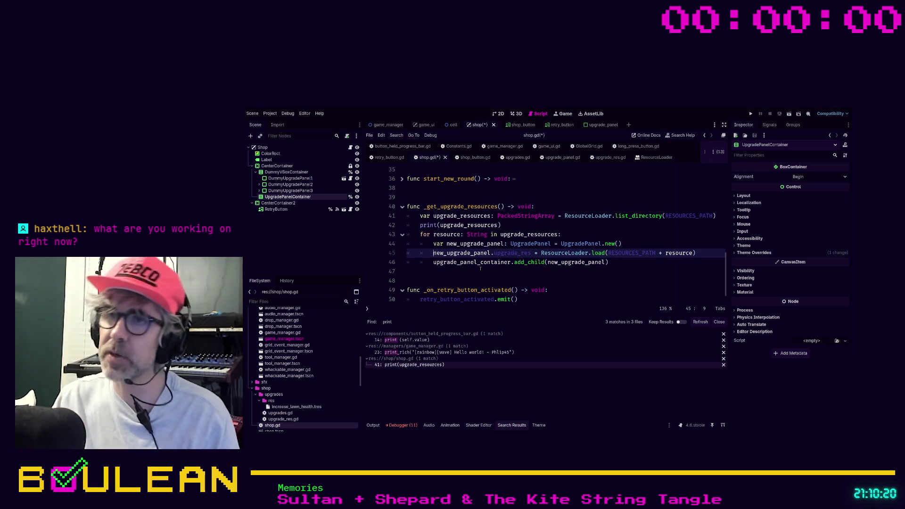
- Review the panel-creation and resource-loading lines 44–46 of the shop.gd loop
{"action": "key", "text": "Down"}
{"action": "key", "text": "Up"}
{"action": "key", "text": "Up"}
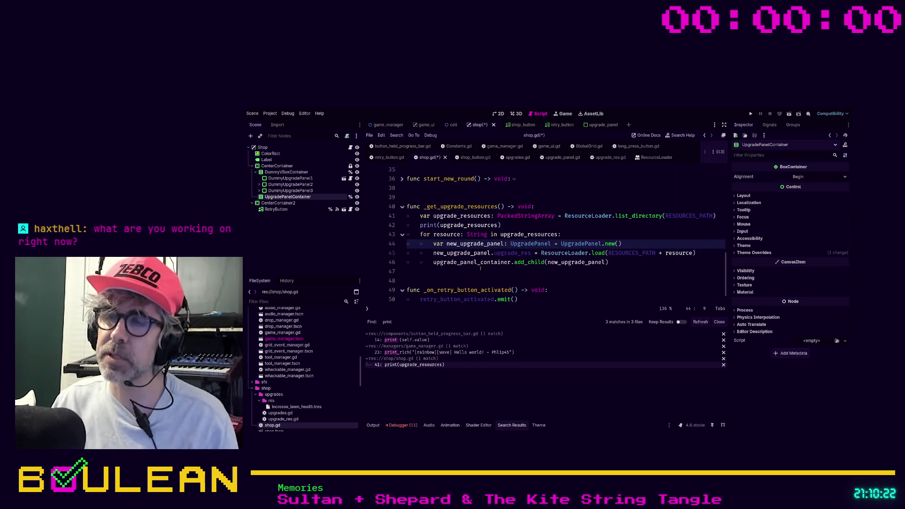
{"action": "key", "text": "Right"}
{"action": "key", "text": "Right"}
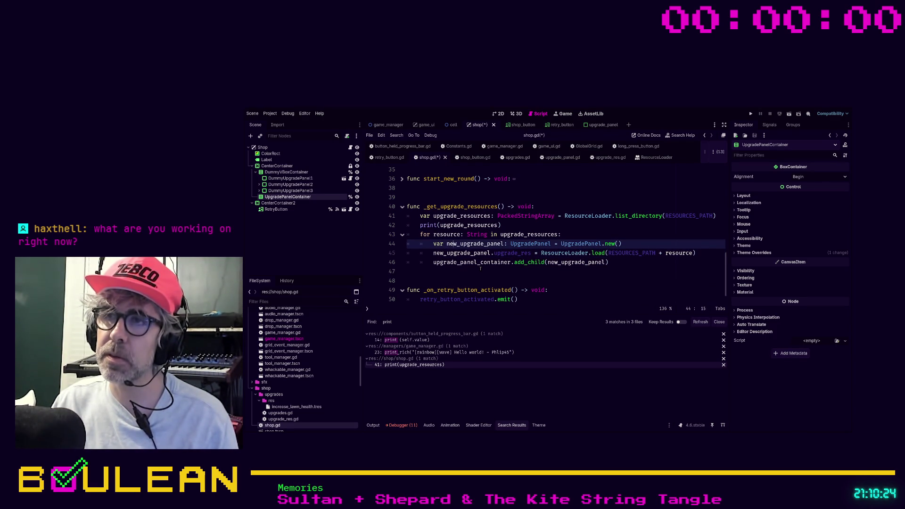
{"action": "key", "text": "Right"}
{"action": "key", "text": "Right"}
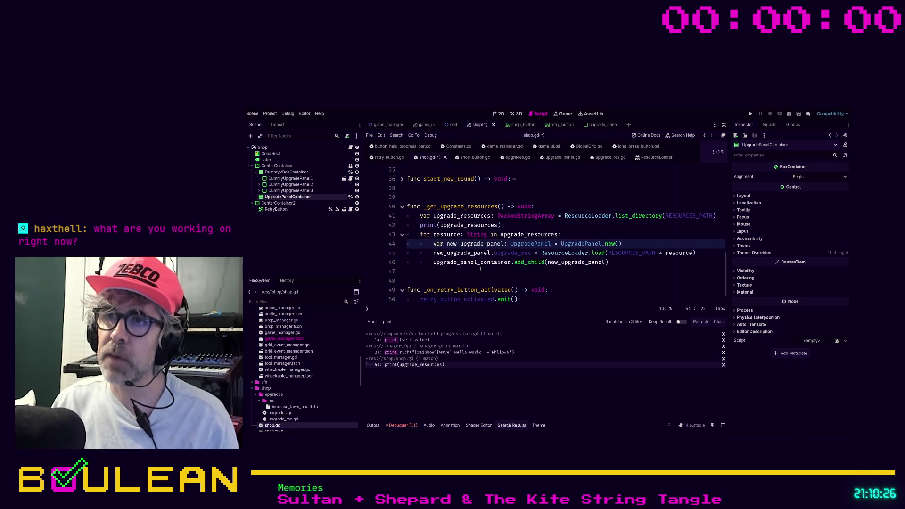
{"action": "key", "text": "Right"}
{"action": "key", "text": "Right"}
{"action": "key", "text": "Right"}
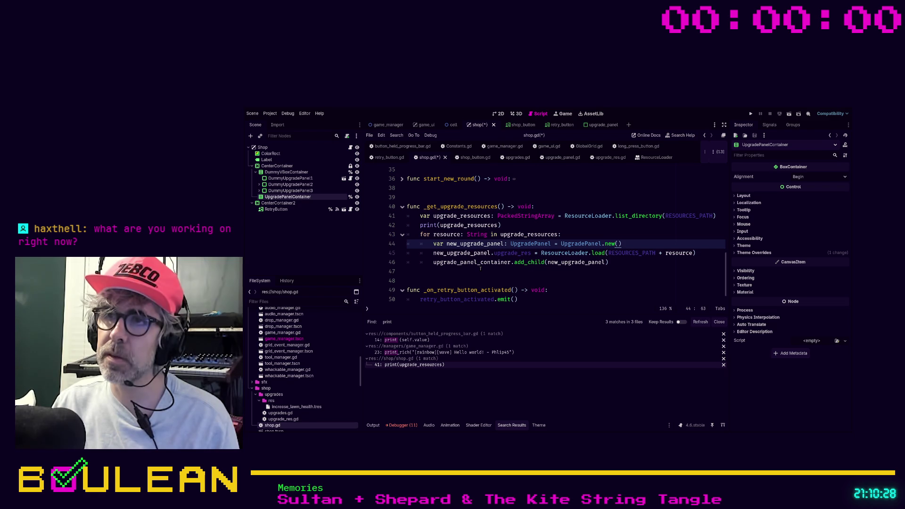
{"action": "key", "text": "Down"}
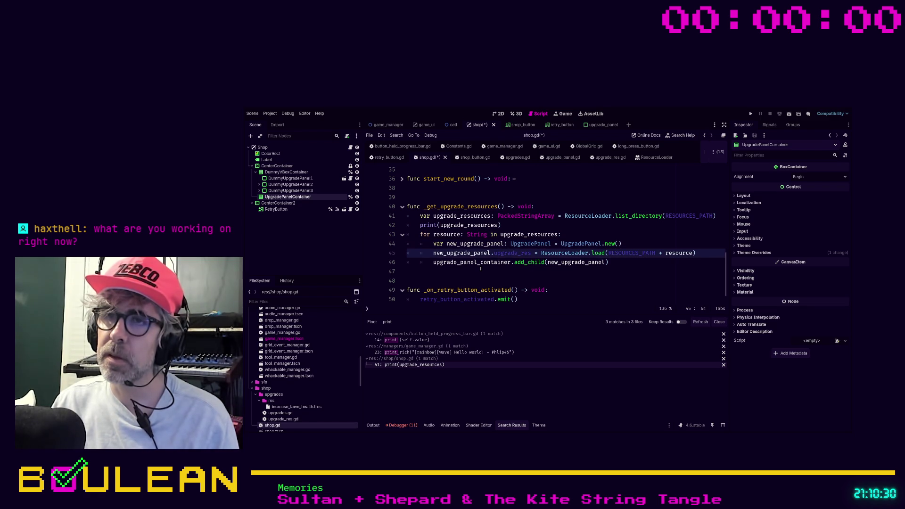
{"action": "key", "text": "Up"}
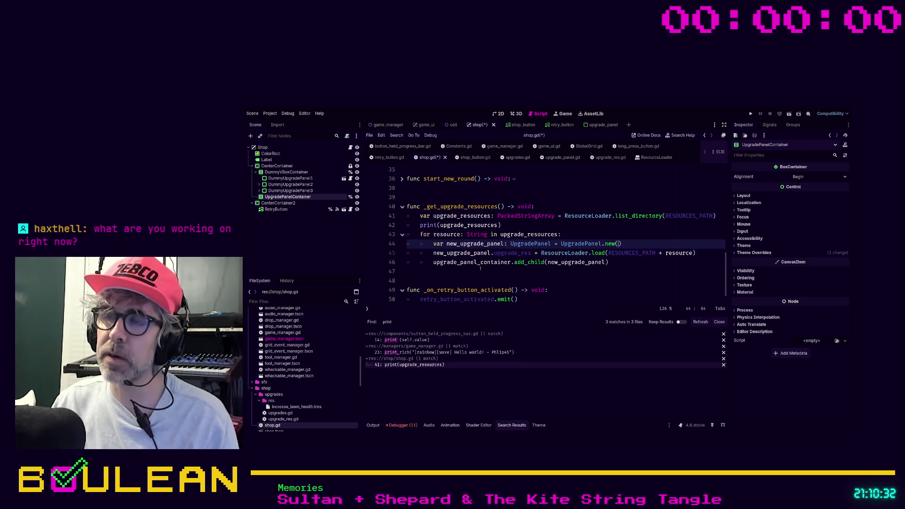
{"action": "key", "text": "Left"}
{"action": "key", "text": "Left"}
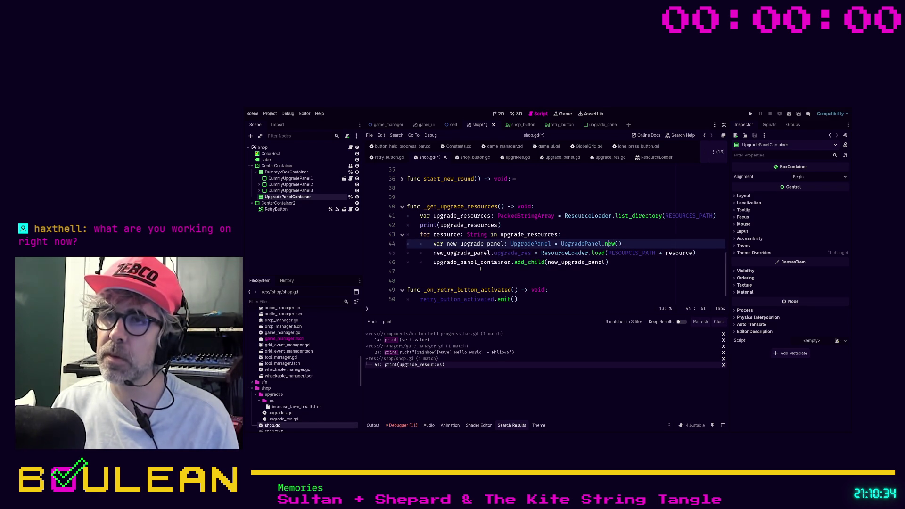
- Zoom the editor, highlight add_child, then switch to the upgrade_panel.gd script
{"action": "left_click", "coordinate": [547, 244]}
{"action": "scroll", "coordinate": [545, 254], "scroll_direction": "up", "scroll_amount": 1}
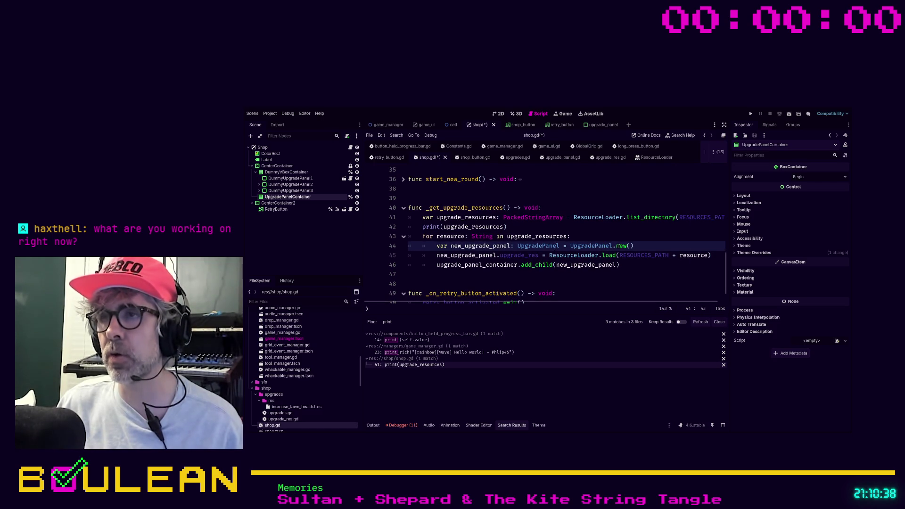
{"action": "scroll", "coordinate": [633, 246], "scroll_direction": "down", "scroll_amount": 1}
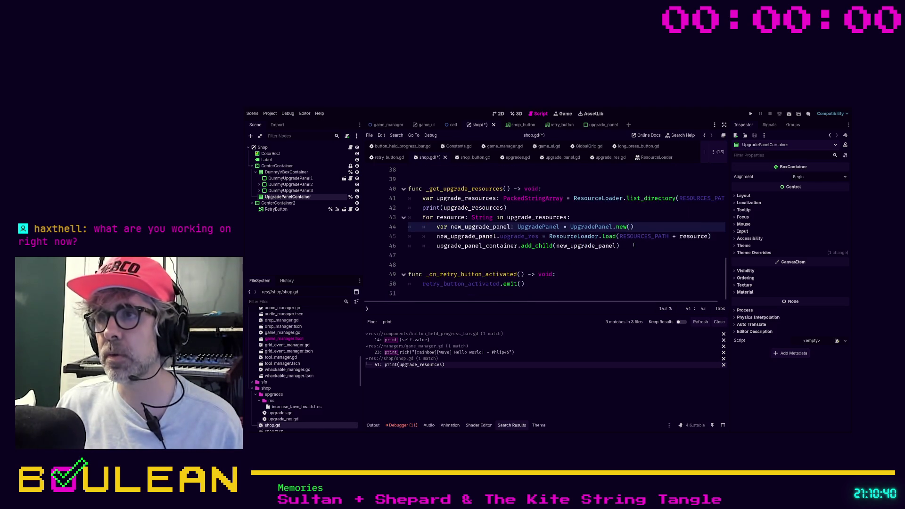
{"action": "scroll", "coordinate": [633, 245], "scroll_direction": "up", "scroll_amount": 1}
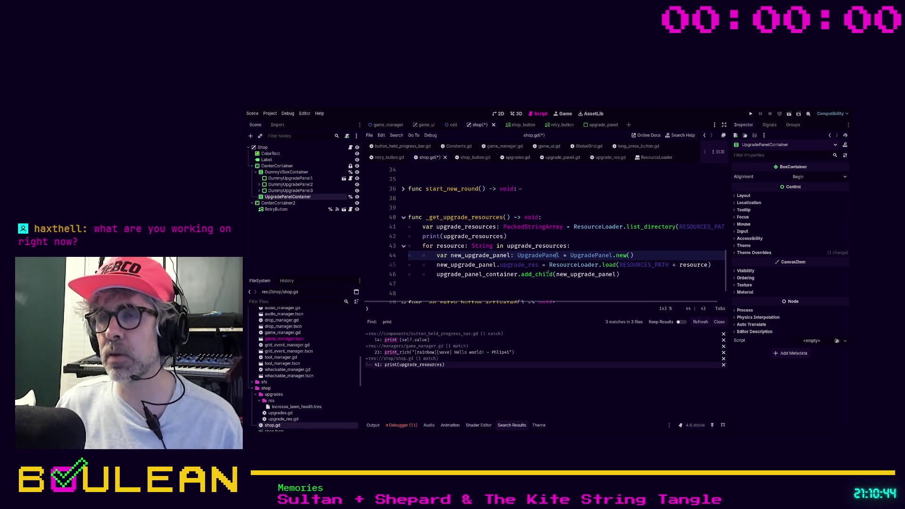
{"action": "left_click", "coordinate": [537, 274]}
{"action": "left_click_drag", "start_coordinate": [537, 274], "coordinate": [521, 274]}
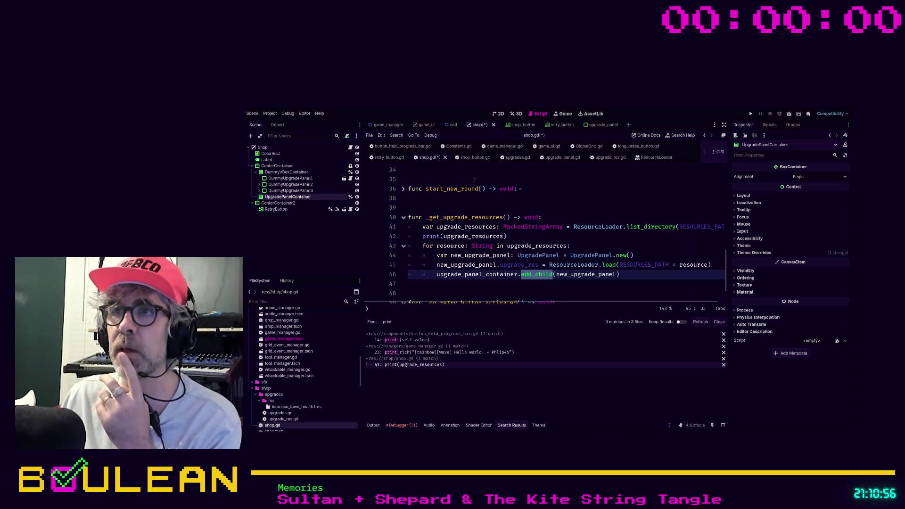
{"action": "left_click", "coordinate": [562, 157]}
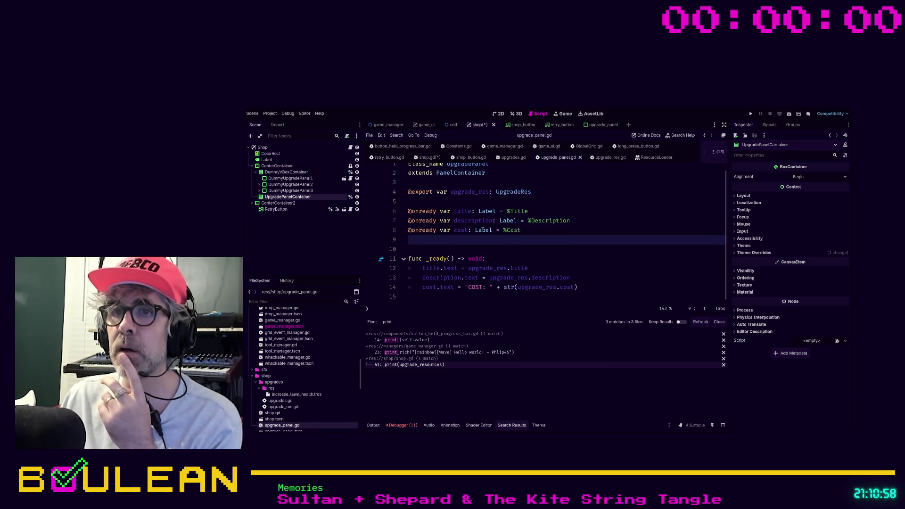
- Add an empty _enter_tree function below _ready in upgrade_panel.gd
{"action": "left_click", "coordinate": [438, 298]}
{"action": "key", "text": "Return"}
{"action": "key", "text": "Return"}
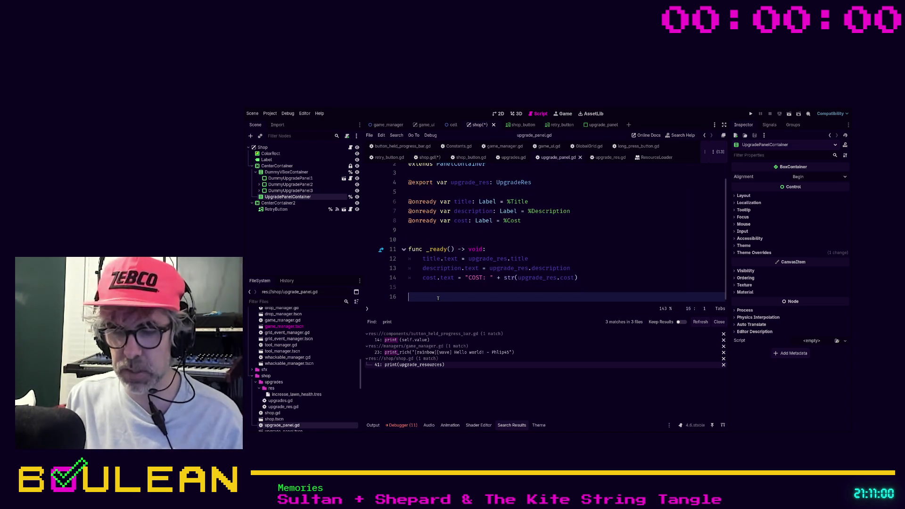
{"action": "type", "text": "func_"}
{"action": "type", "text": "_tre"}
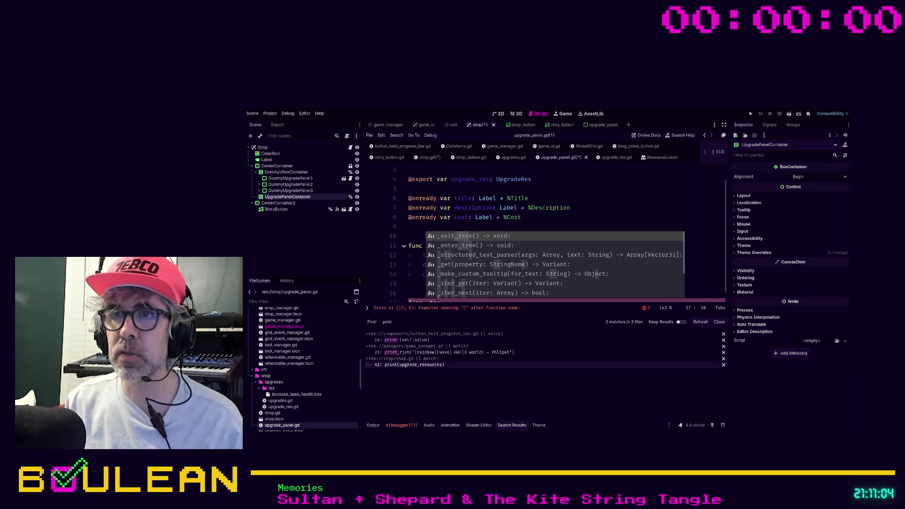
{"action": "key", "text": "Down"}
{"action": "key", "text": "Return"}
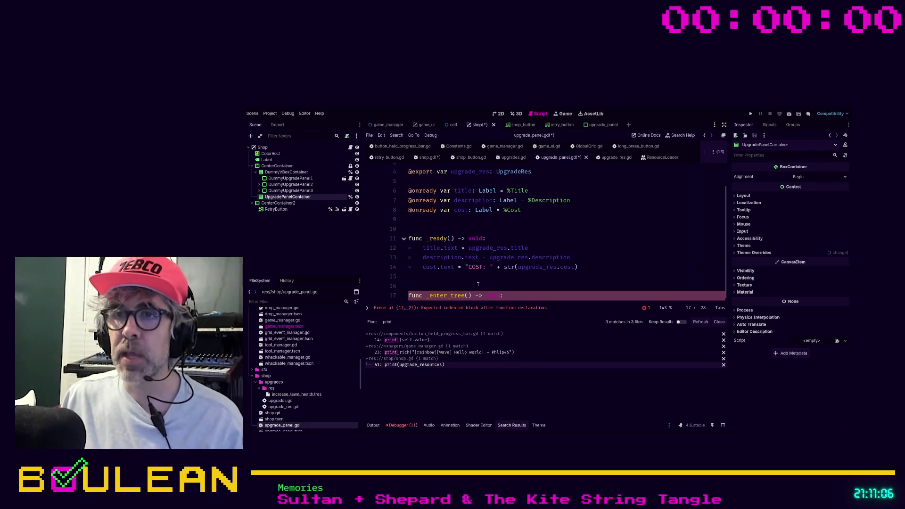
{"action": "key", "text": "Return"}
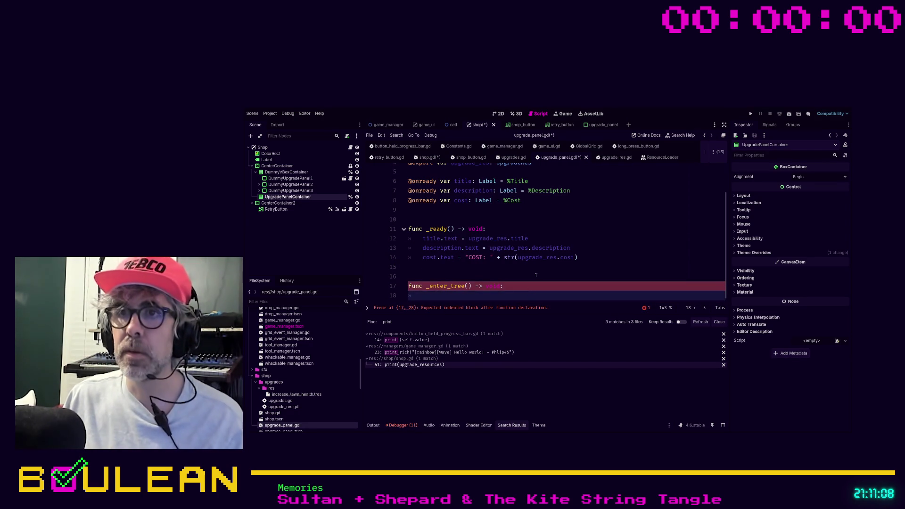
- Copy the title, description and cost label lines into _enter_tree, then view its Node documentation
{"action": "left_click_drag", "start_coordinate": [587, 259], "coordinate": [408, 238]}
{"action": "key", "text": "ctrl+c"}
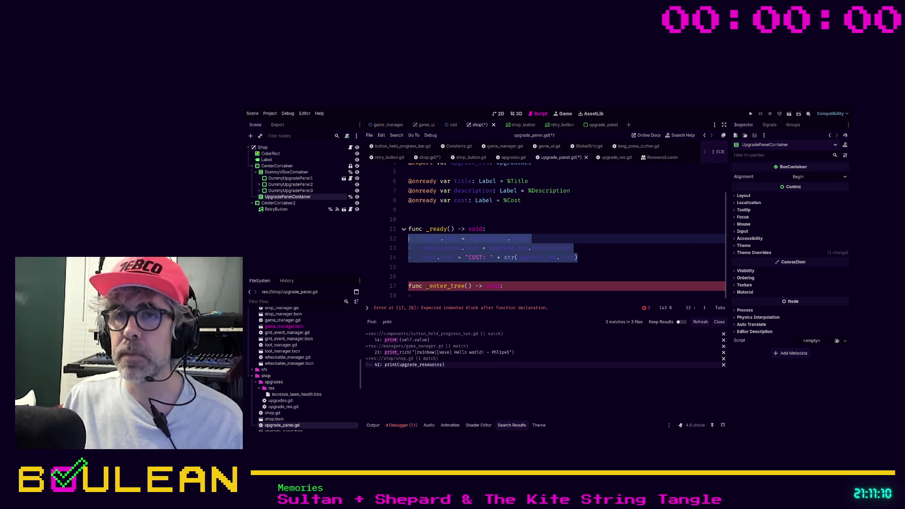
{"action": "left_click", "coordinate": [420, 295]}
{"action": "key", "text": "ctrl+v"}
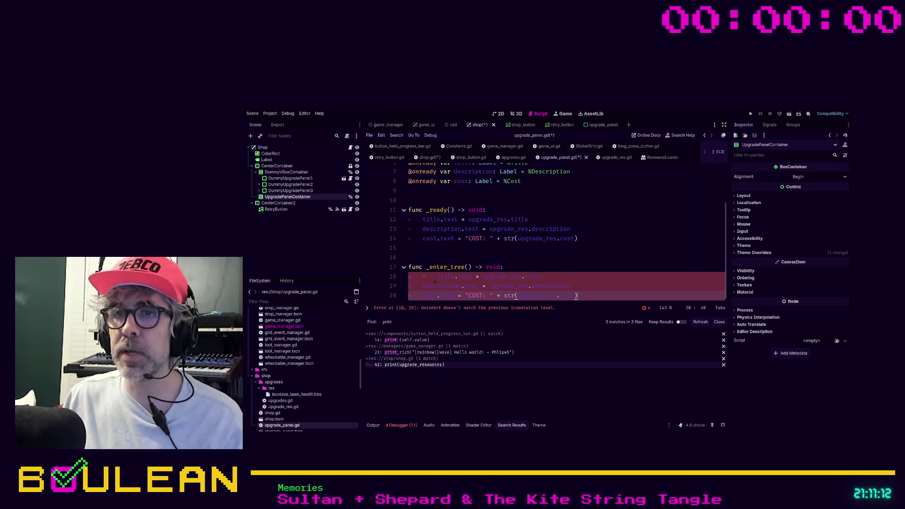
{"action": "left_click", "coordinate": [435, 276]}
{"action": "key", "text": "BackSpace"}
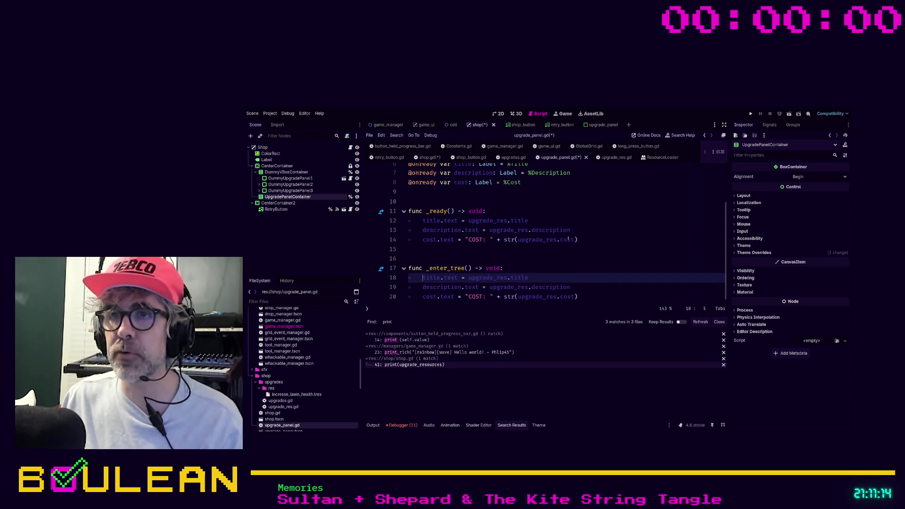
{"action": "left_click", "coordinate": [456, 268], "text": "ctrl"}
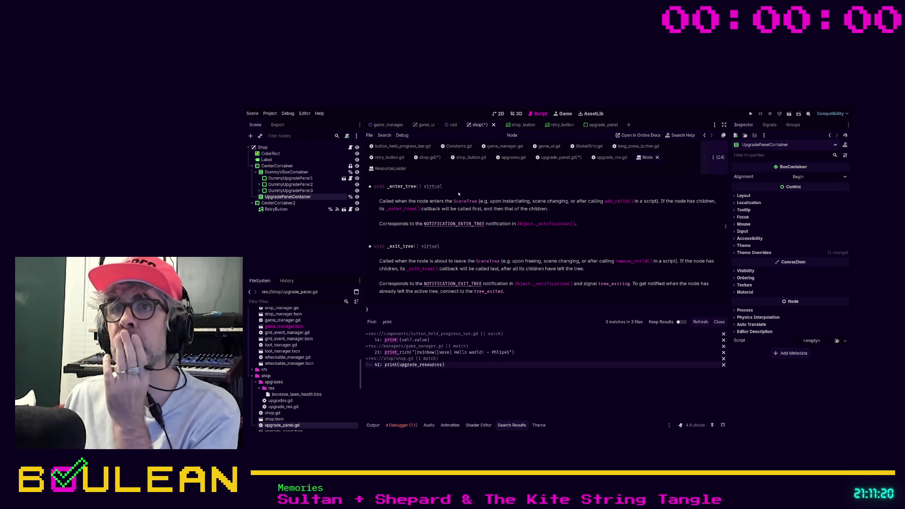
- Save the scene and scripts from shop.gd
{"action": "left_click", "coordinate": [429, 157]}
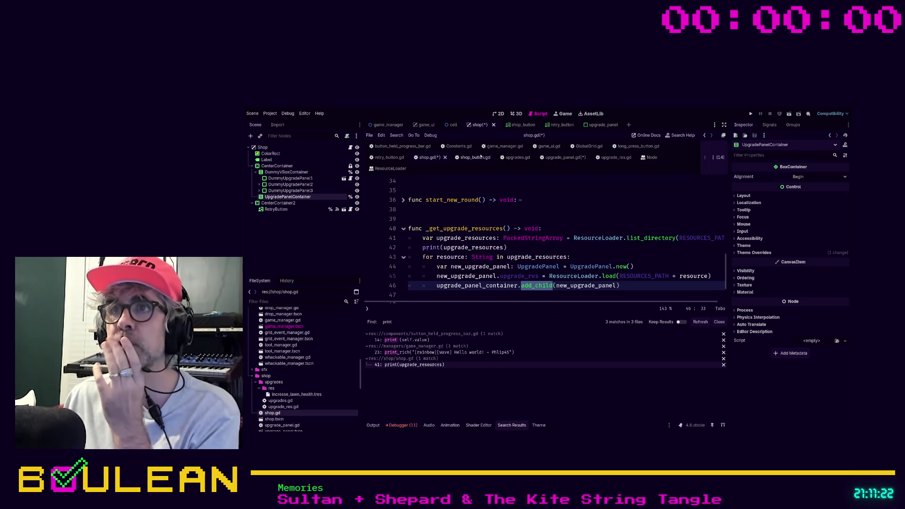
{"action": "left_click", "coordinate": [500, 218]}
{"action": "key", "text": "ctrl+s"}
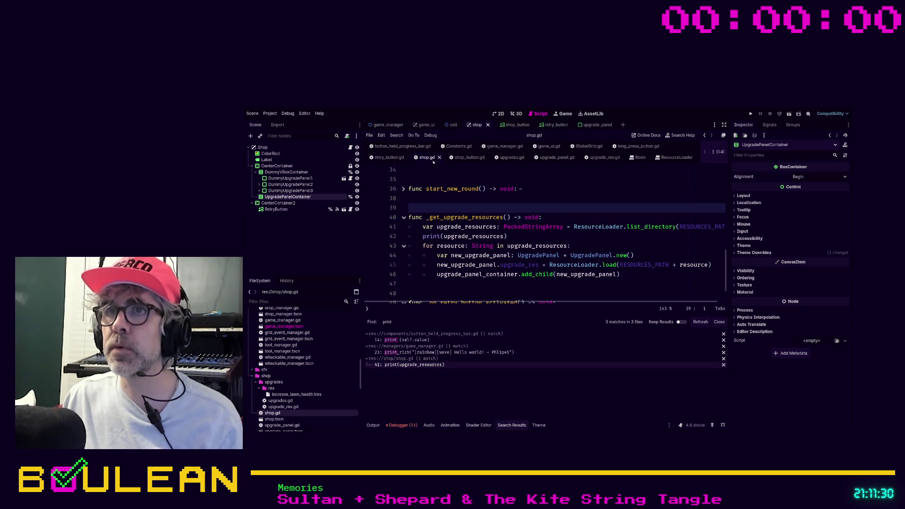
- Comment out the _ready function on lines 11–14 of upgrade_panel.gd, then return to shop.gd
{"action": "left_click", "coordinate": [544, 158]}
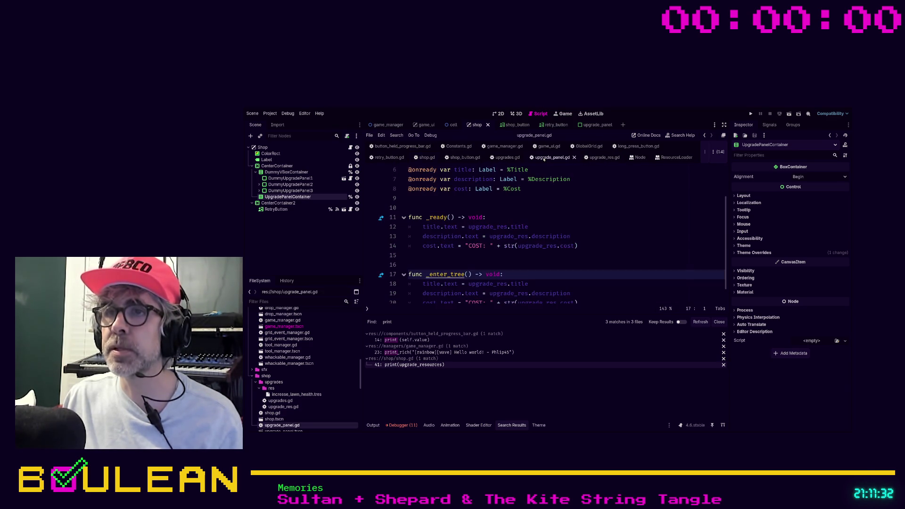
{"action": "mouse_move", "coordinate": [455, 255]}
{"action": "left_mouse_down"}
{"action": "mouse_move", "coordinate": [424, 227]}
{"action": "mouse_move", "coordinate": [395, 219]}
{"action": "left_mouse_up"}
{"action": "key", "text": "ctrl+k"}
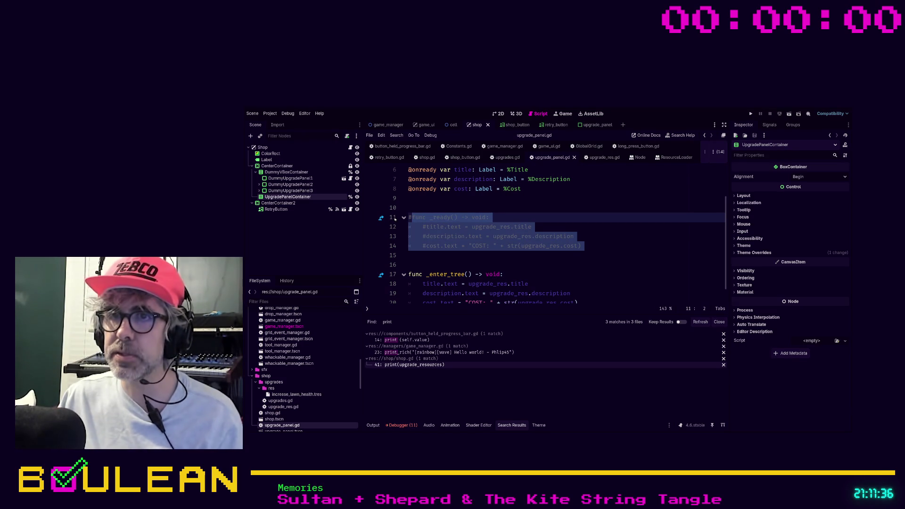
{"action": "left_click", "coordinate": [490, 274]}
{"action": "left_click", "coordinate": [510, 255]}
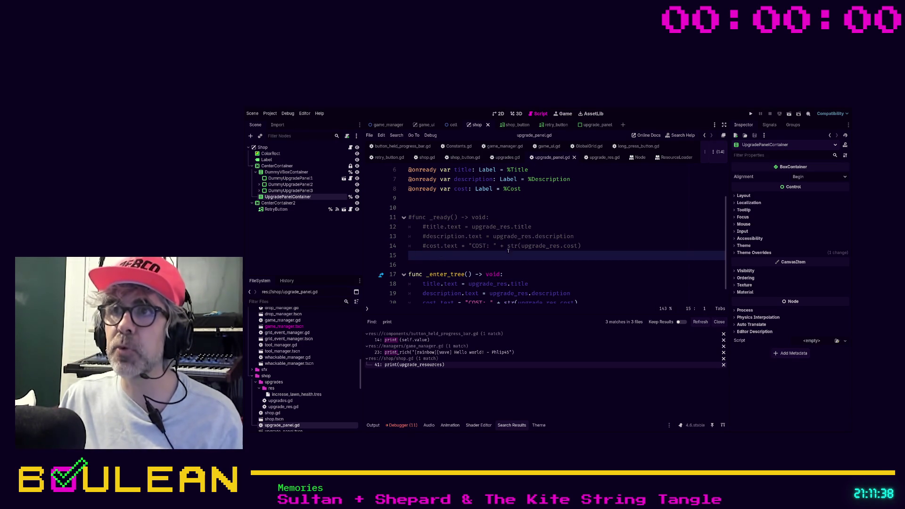
{"action": "key", "text": "alt+Left"}
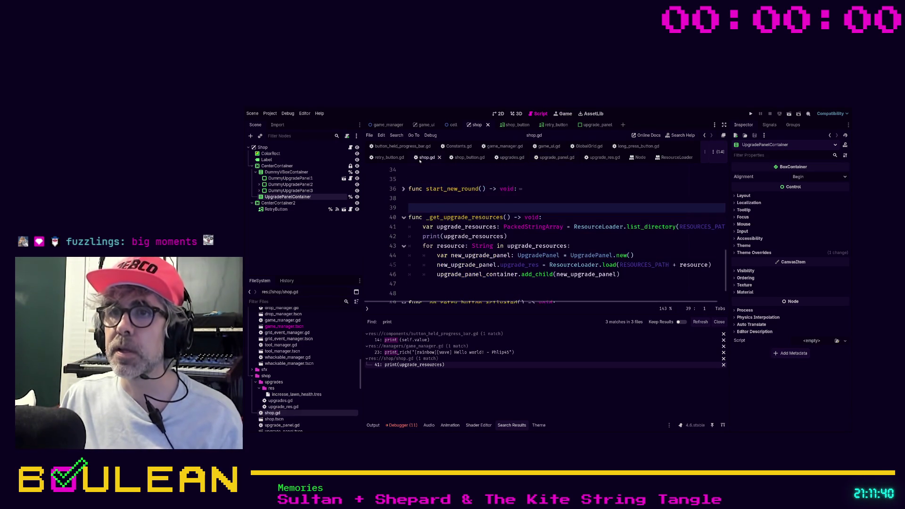
{"action": "key", "text": "alt+Left"}
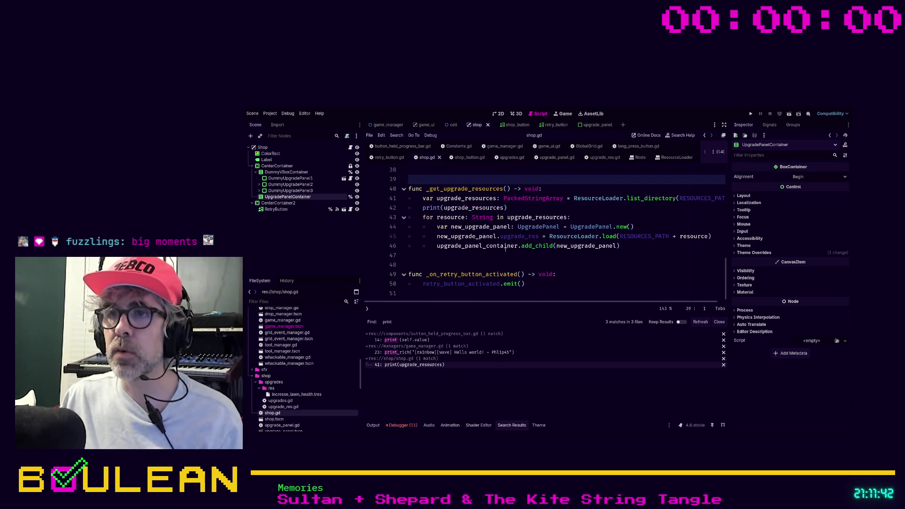
{"action": "left_click_drag", "start_coordinate": [422, 246], "coordinate": [631, 246]}
{"action": "left_click", "coordinate": [633, 245]}
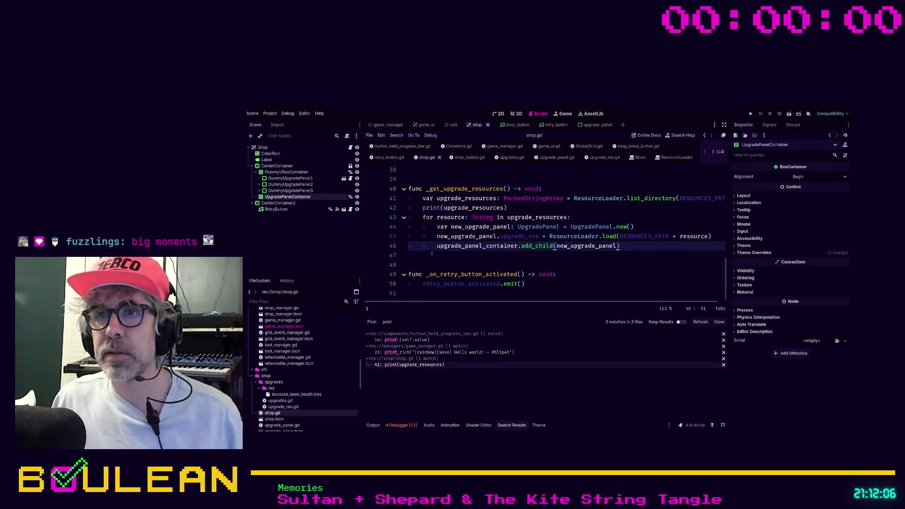
{"action": "left_click", "coordinate": [456, 258]}
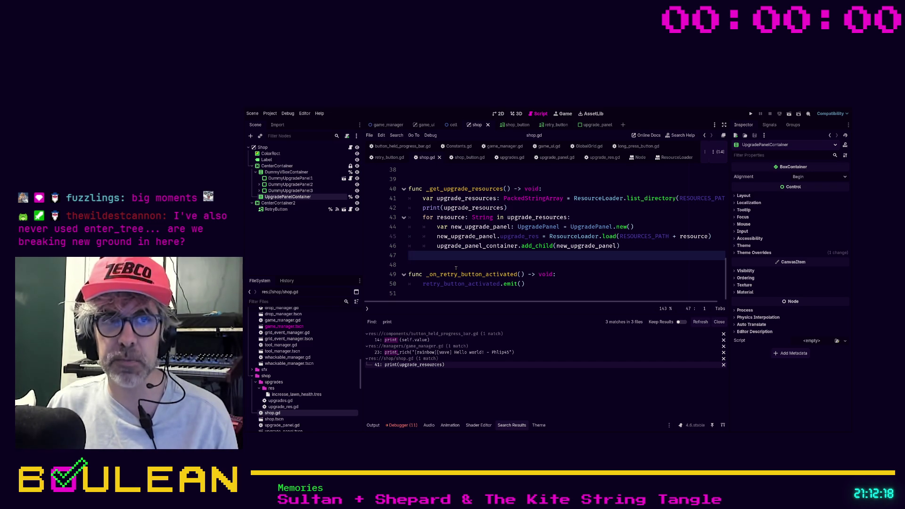
{"action": "left_click", "coordinate": [456, 268]}
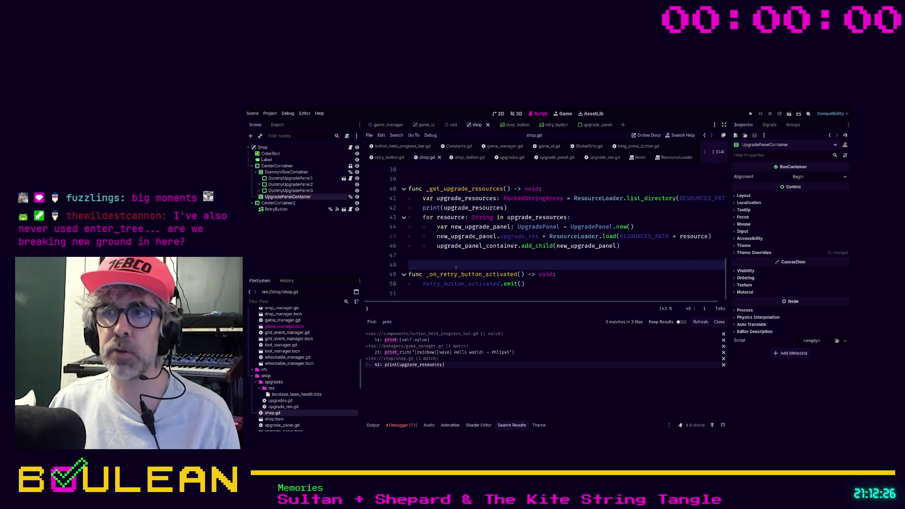
{"action": "key", "text": "Up"}
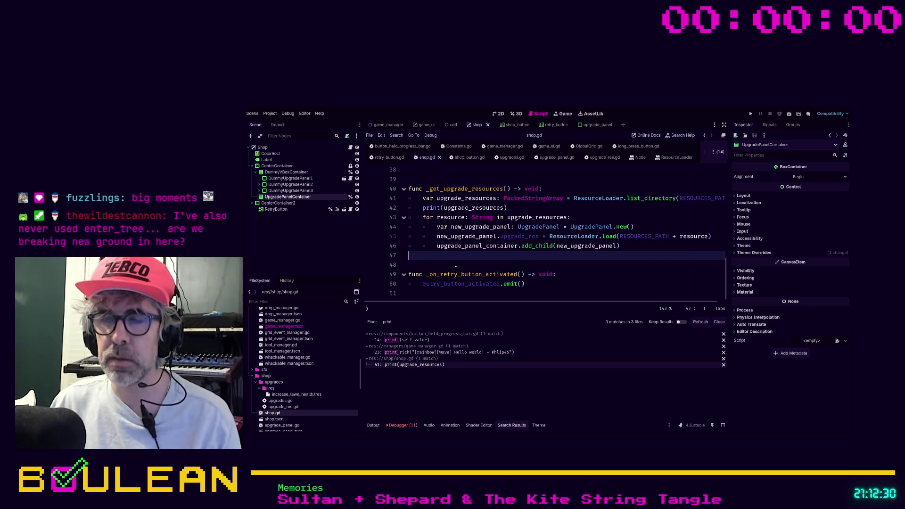
{"action": "key", "text": "F5"}
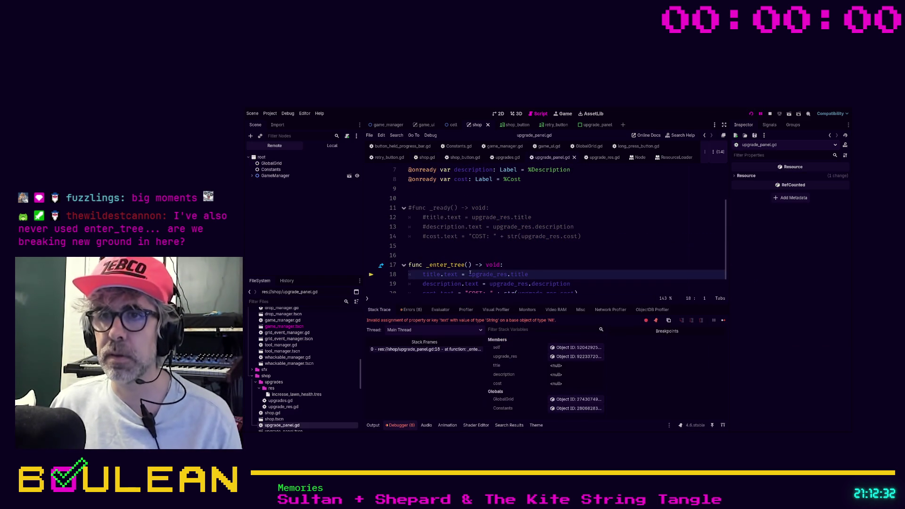
- Uncomment the _ready function on lines 11–14 of upgrade_panel.gd
{"action": "scroll", "coordinate": [569, 268], "scroll_direction": "down", "scroll_amount": 1}
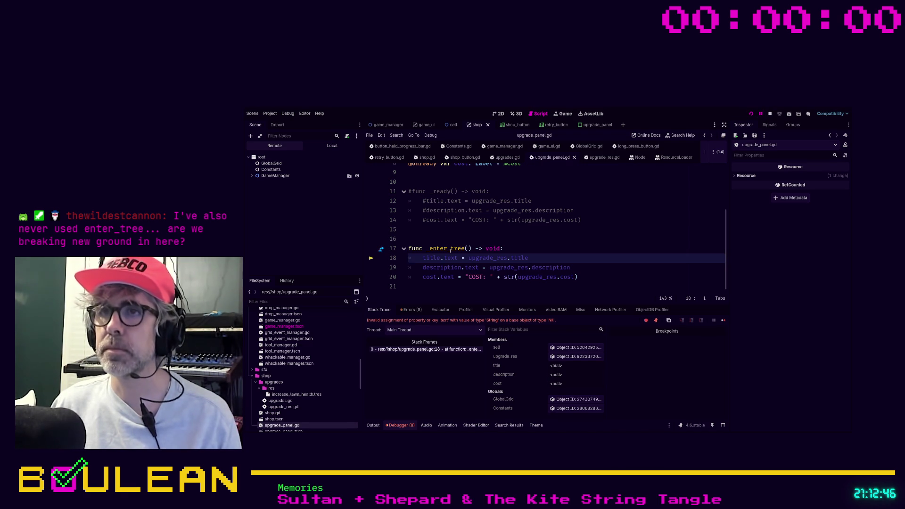
{"action": "left_click_drag", "start_coordinate": [408, 230], "coordinate": [394, 193]}
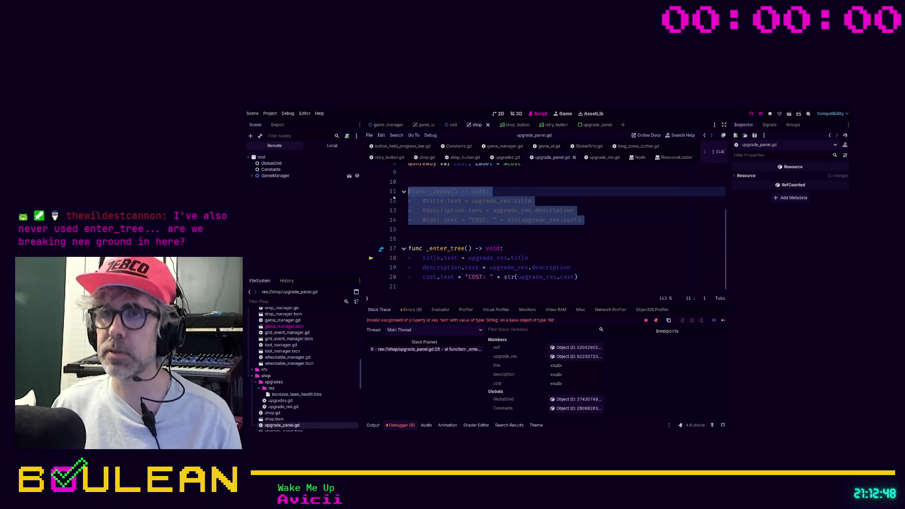
{"action": "key", "text": "ctrl+k"}
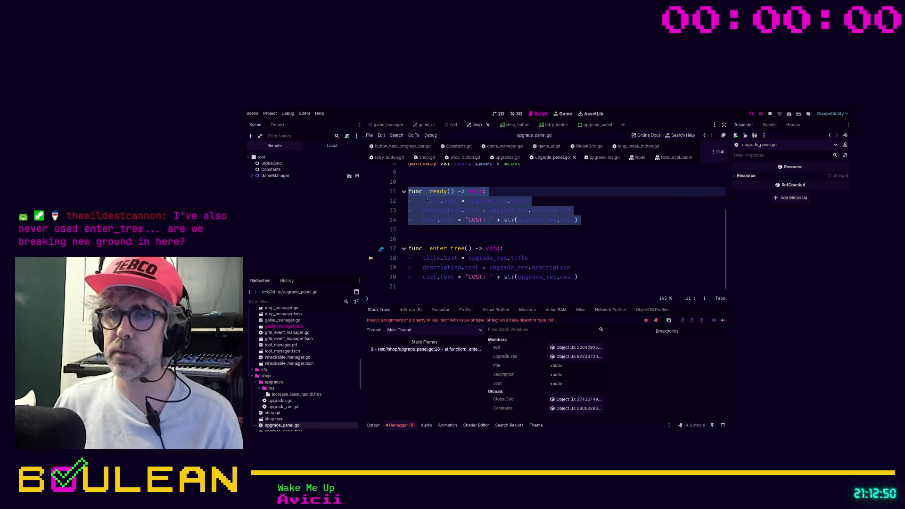
{"action": "left_click", "coordinate": [450, 229]}
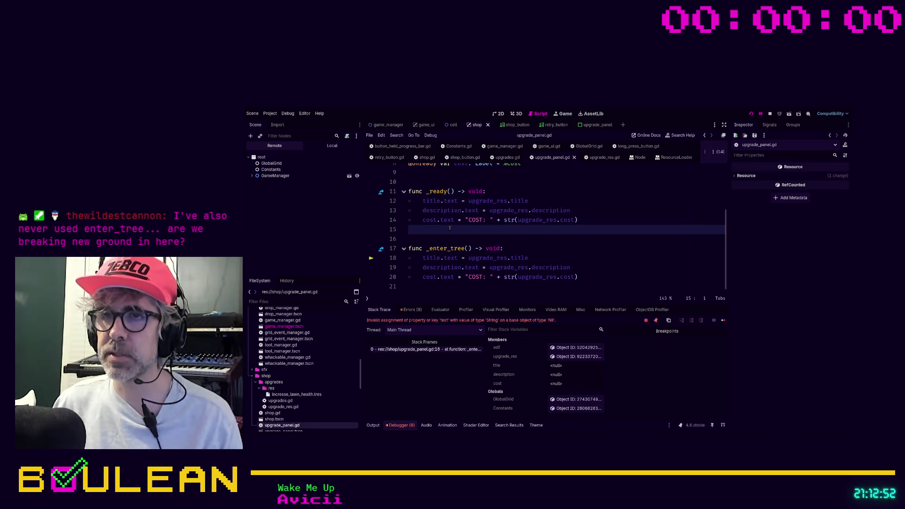
- Rerun the game, then comment out the _enter_tree function on lines 17–20
{"action": "key", "text": "F5"}
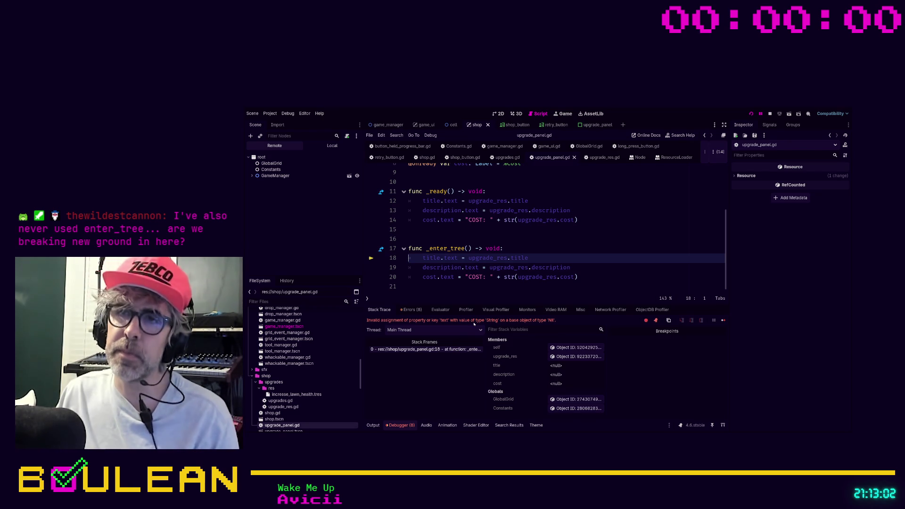
{"action": "left_click_drag", "start_coordinate": [471, 286], "coordinate": [399, 250]}
{"action": "key", "text": "ctrl+k"}
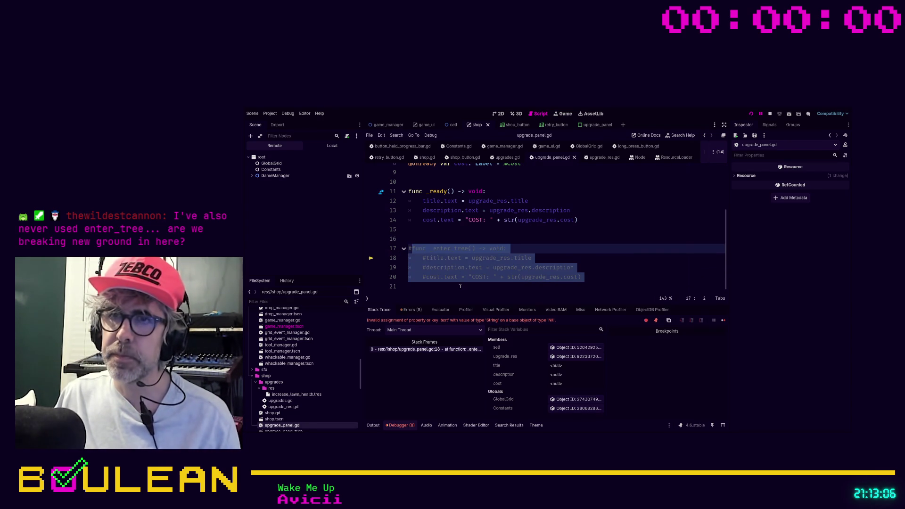
- Run the game with only _ready active, then uncomment _enter_tree on lines 17–20
{"action": "left_click", "coordinate": [460, 286]}
{"action": "key", "text": "F5"}
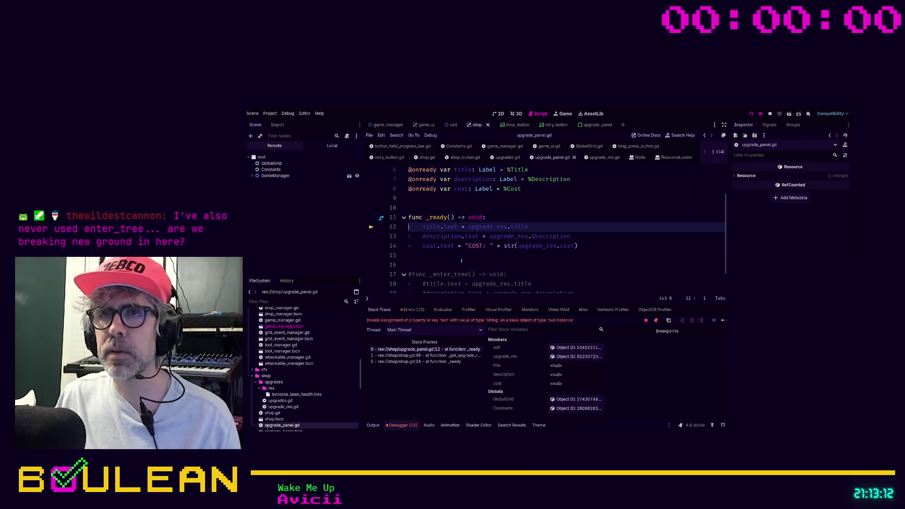
{"action": "scroll", "coordinate": [493, 212], "scroll_direction": "down", "scroll_amount": 1}
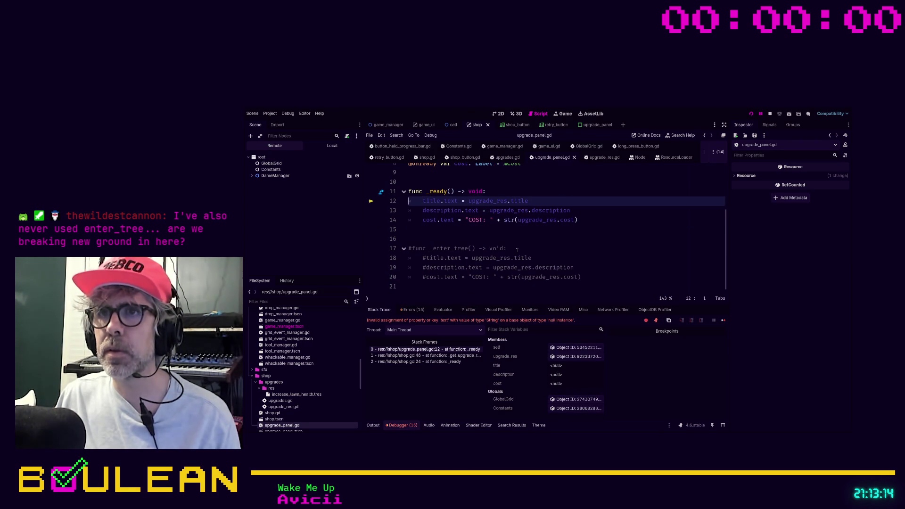
{"action": "left_click_drag", "start_coordinate": [582, 277], "coordinate": [403, 252]}
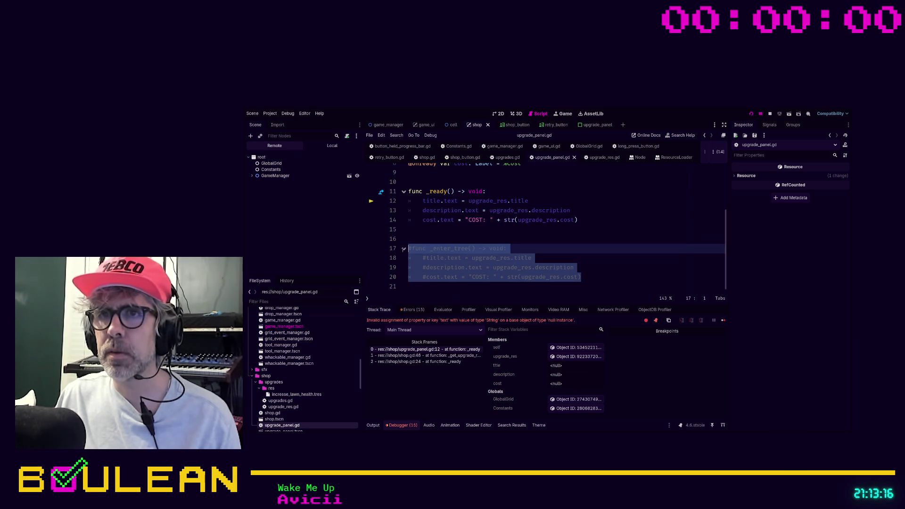
{"action": "key", "text": "ctrl+k"}
- Comment out the _ready function on lines 11–14 and relaunch the game
{"action": "key", "text": "Up"}
{"action": "key", "text": "Up"}
{"action": "key", "text": "Up"}
{"action": "key", "text": "End"}
{"action": "key", "text": "shift+Up"}
{"action": "key", "text": "shift+Up"}
{"action": "key", "text": "shift+Up"}
{"action": "key", "text": "shift+Home"}
{"action": "key", "text": "ctrl+k"}
{"action": "key", "text": "ctrl+z"}
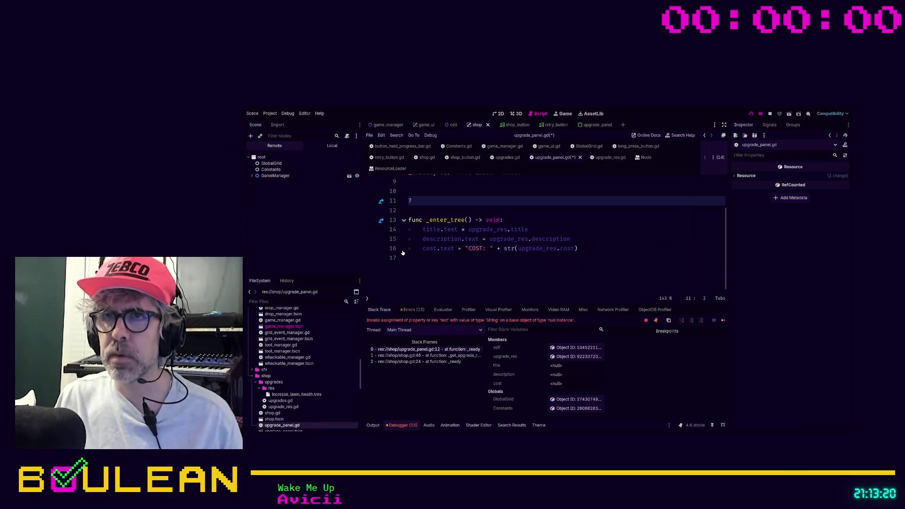
{"action": "key", "text": "ctrl+shift+z"}
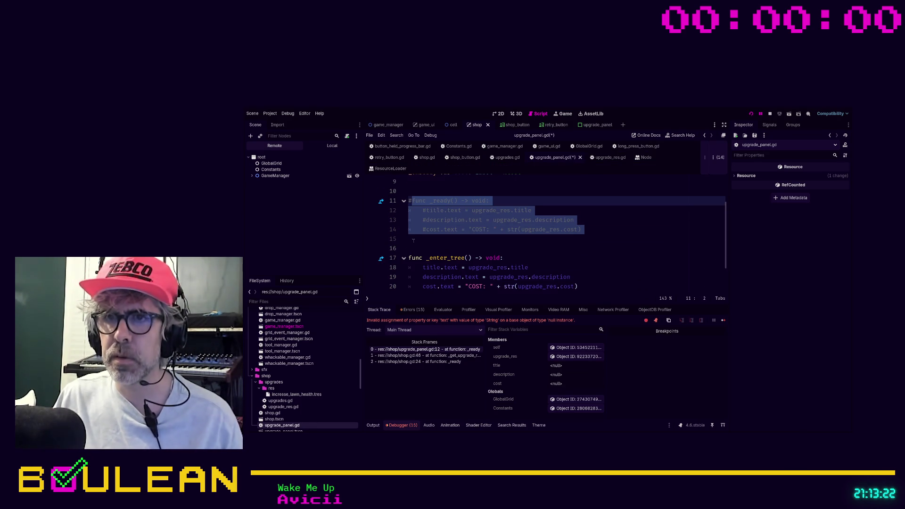
{"action": "left_click", "coordinate": [434, 241]}
{"action": "key", "text": "F5"}
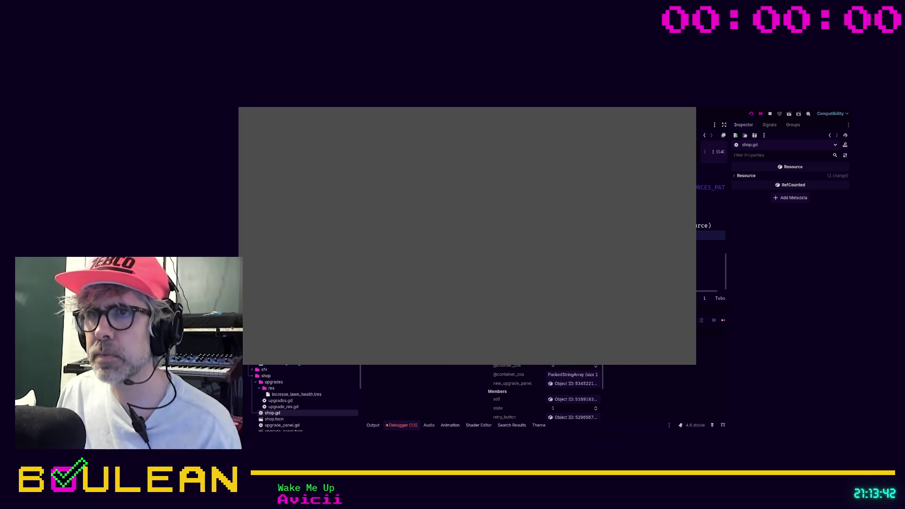
- Stop the running game with F8 and go to the blank line after _enter_tree
{"action": "key", "text": "F8"}
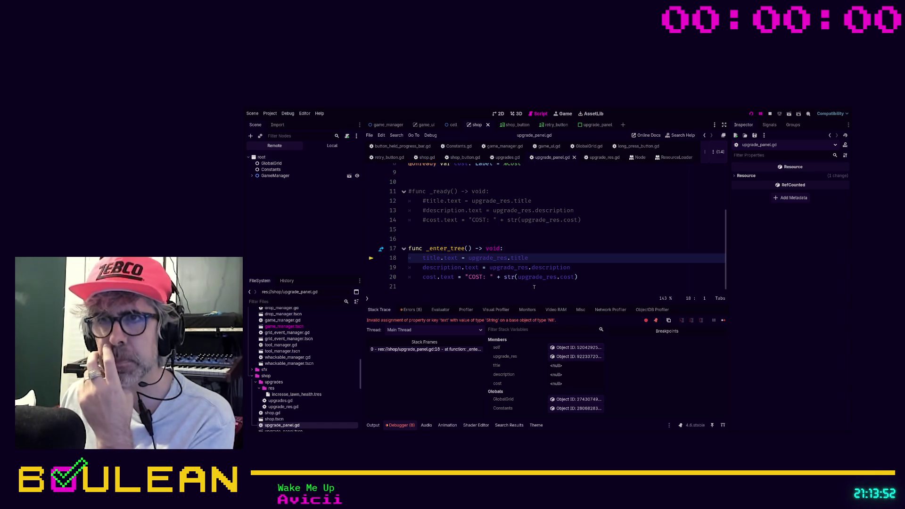
{"action": "left_click", "coordinate": [454, 287]}
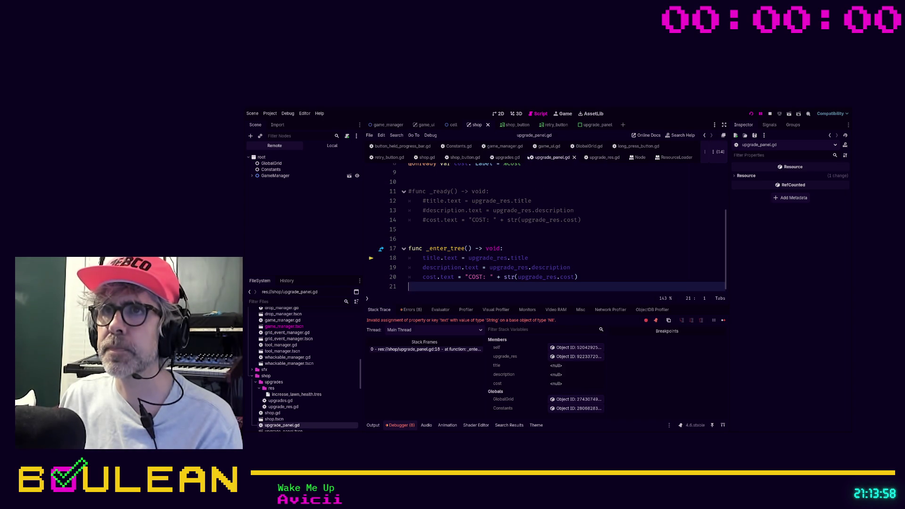
{"action": "left_click", "coordinate": [426, 157]}
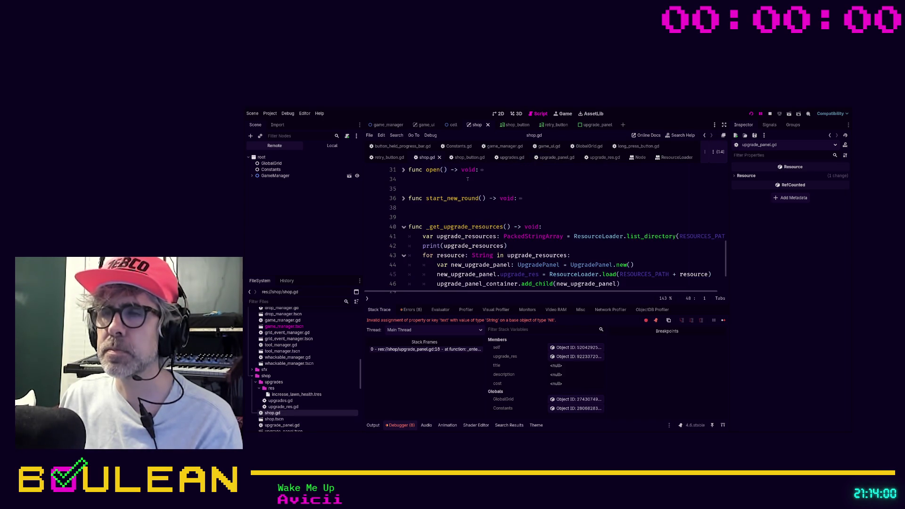
{"action": "scroll", "coordinate": [468, 179], "scroll_direction": "down", "scroll_amount": 1}
{"action": "scroll", "coordinate": [486, 193], "scroll_direction": "up", "scroll_amount": 3}
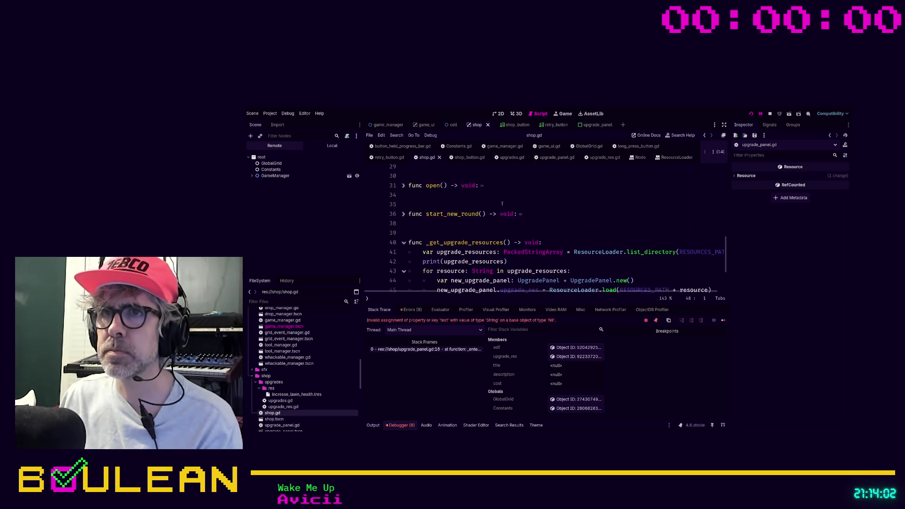
{"action": "scroll", "coordinate": [504, 204], "scroll_direction": "up", "scroll_amount": 2}
{"action": "scroll", "coordinate": [509, 208], "scroll_direction": "down", "scroll_amount": 6}
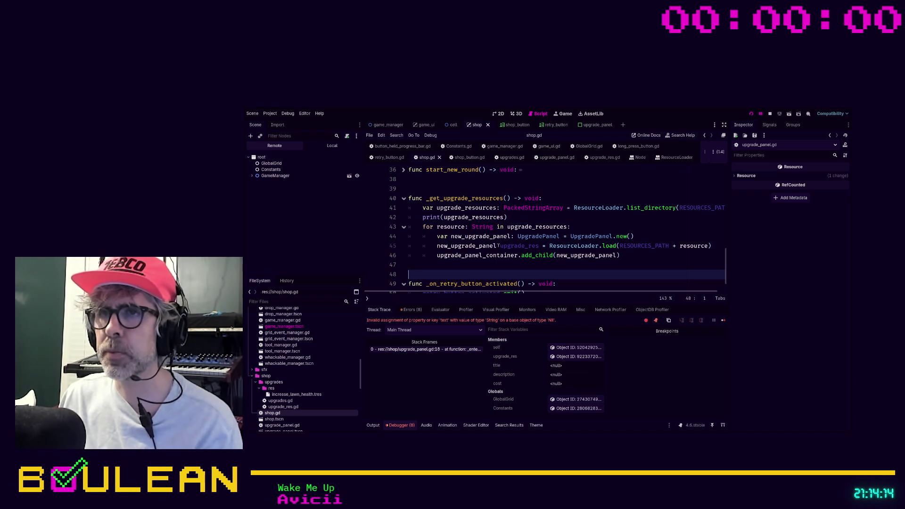
{"action": "left_click", "coordinate": [530, 239]}
{"action": "key", "text": "F5"}
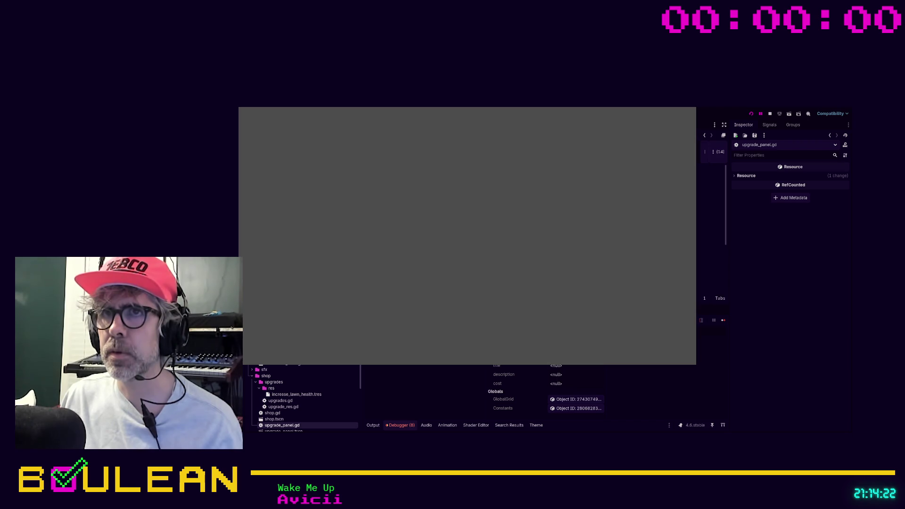
{"action": "scroll", "coordinate": [711, 226], "scroll_direction": "down", "scroll_amount": 3}
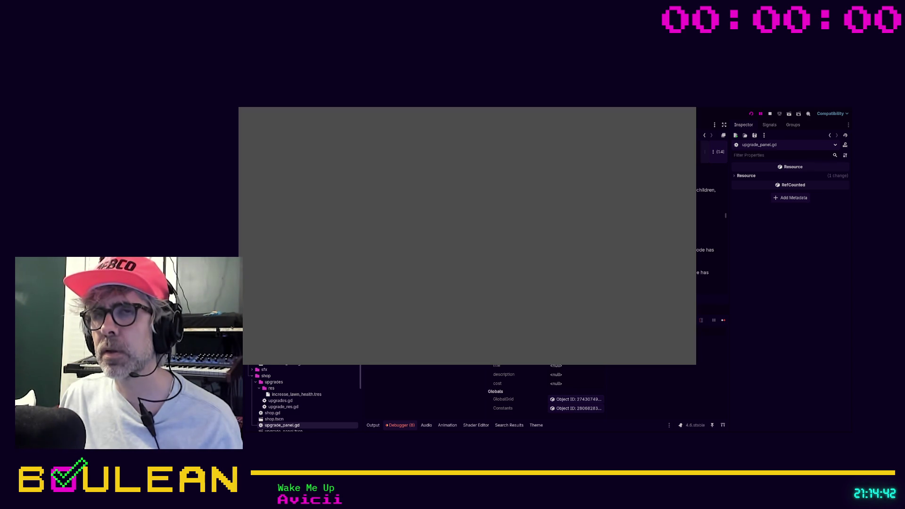
{"action": "scroll", "coordinate": [705, 213], "scroll_direction": "down", "scroll_amount": 5}
{"action": "scroll", "coordinate": [706, 212], "scroll_direction": "down", "scroll_amount": 2}
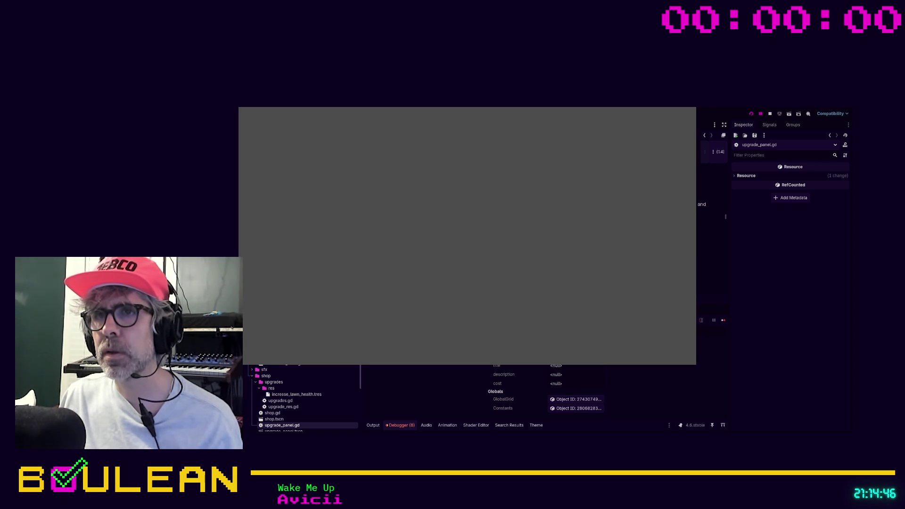
{"action": "scroll", "coordinate": [706, 212], "scroll_direction": "down", "scroll_amount": 3}
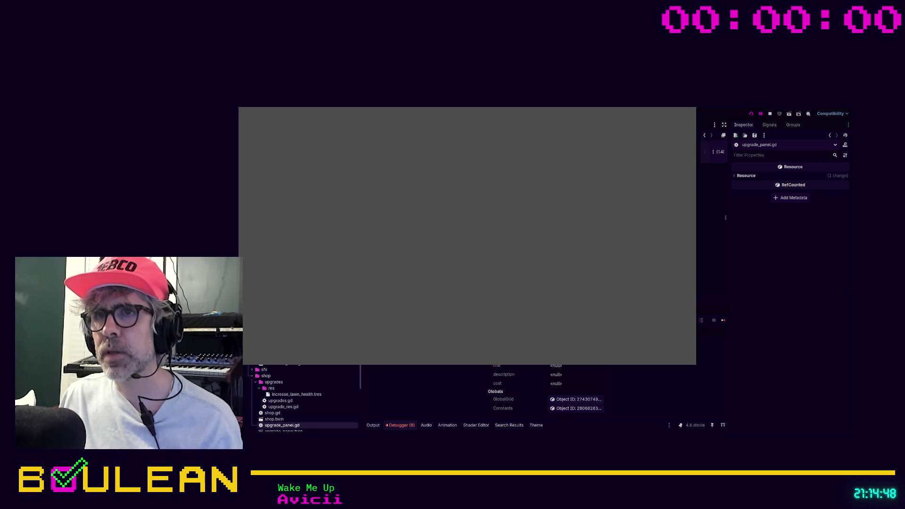
{"action": "scroll", "coordinate": [706, 212], "scroll_direction": "up", "scroll_amount": 5}
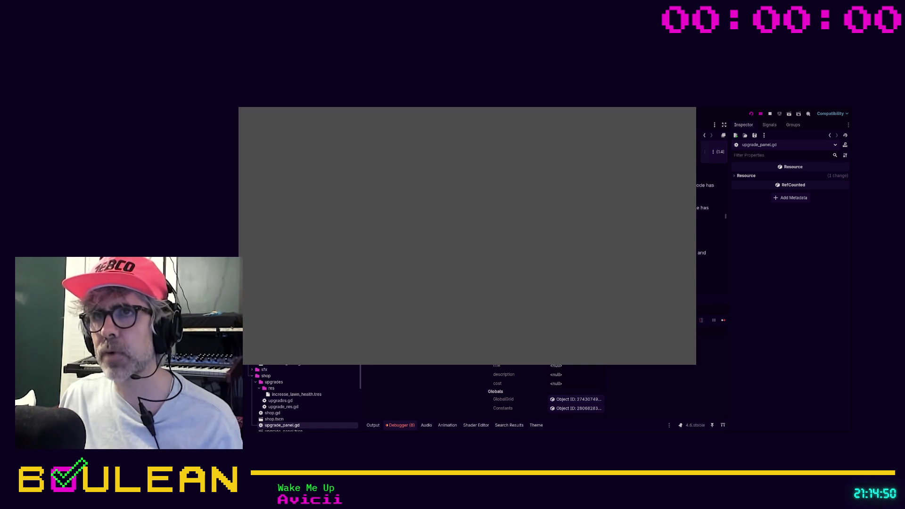
{"action": "scroll", "coordinate": [706, 213], "scroll_direction": "up", "scroll_amount": 5}
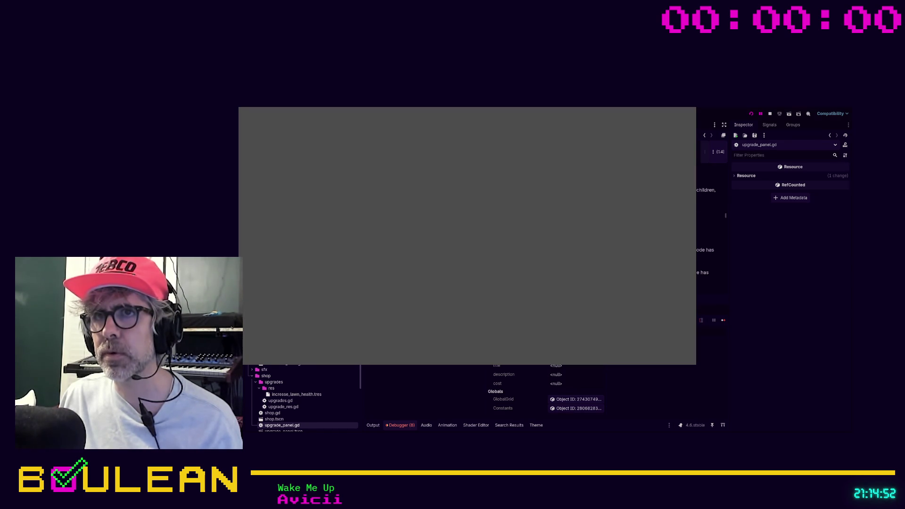
{"action": "scroll", "coordinate": [706, 212], "scroll_direction": "up", "scroll_amount": 3}
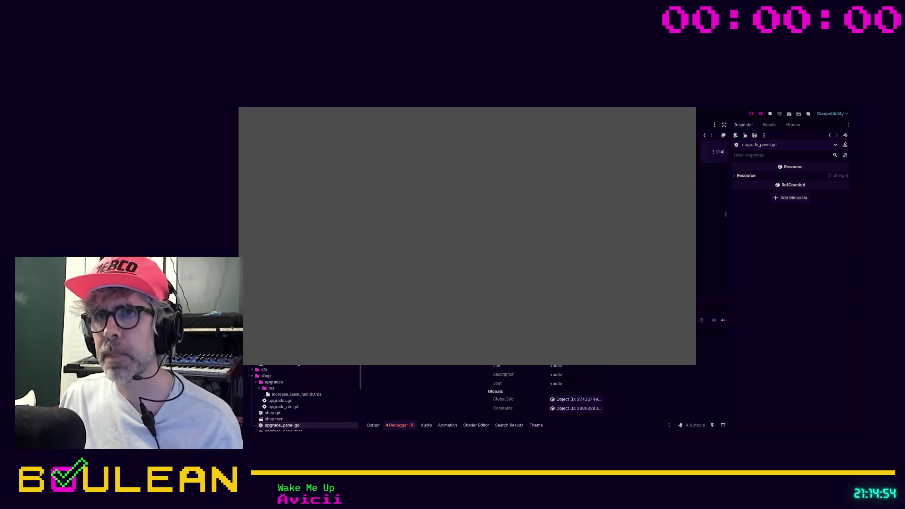
{"action": "scroll", "coordinate": [705, 212], "scroll_direction": "up", "scroll_amount": 5}
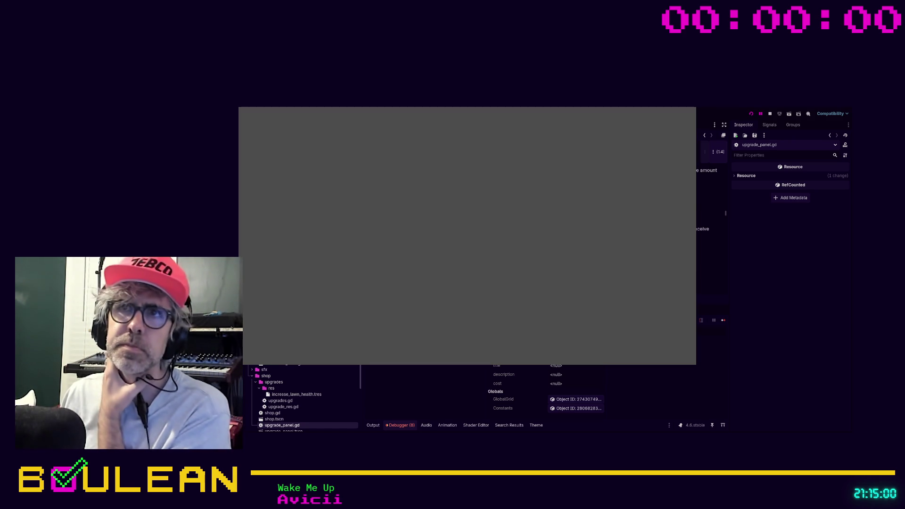
{"action": "left_click", "coordinate": [272, 413]}
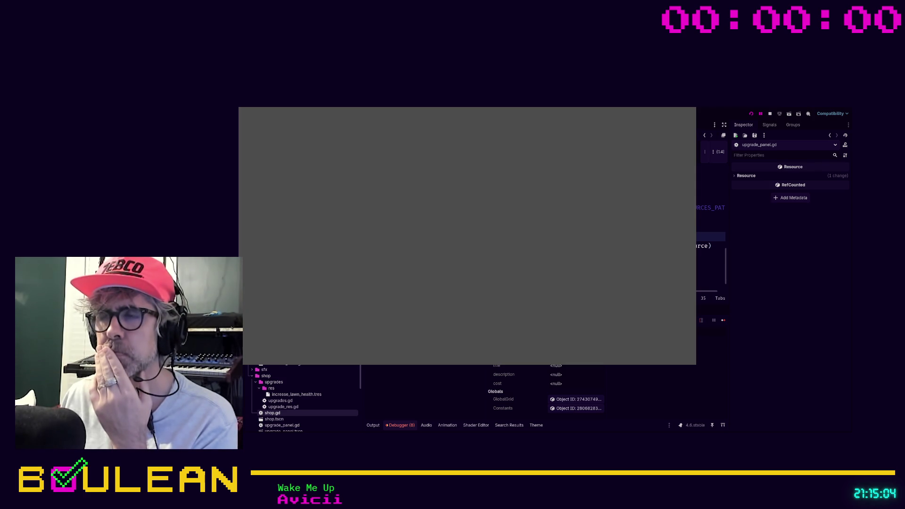
- Insert an indented new line in the shop.gd for loop and begin typing 'upgrade i'
{"action": "key", "text": "Down"}
{"action": "key", "text": "Down"}
{"action": "key", "text": "Up"}
{"action": "key", "text": "Up"}
{"action": "key", "text": "BackSpace"}
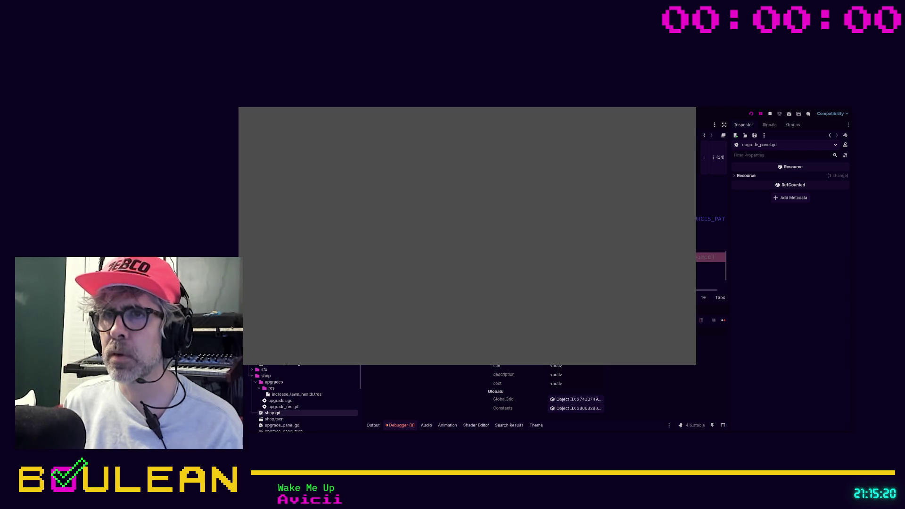
{"action": "left_click", "coordinate": [711, 276]}
{"action": "key", "text": "Tab"}
{"action": "key", "text": "Tab"}
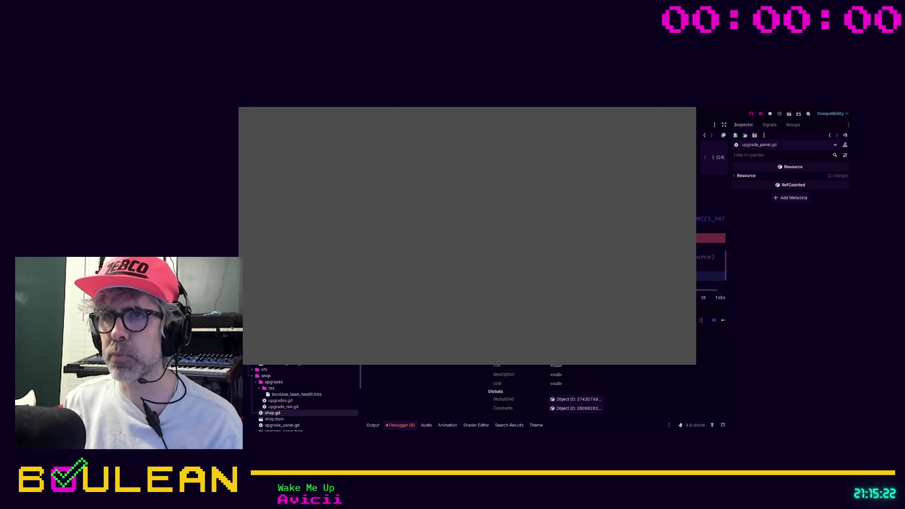
{"action": "type", "text": "upgrade"}
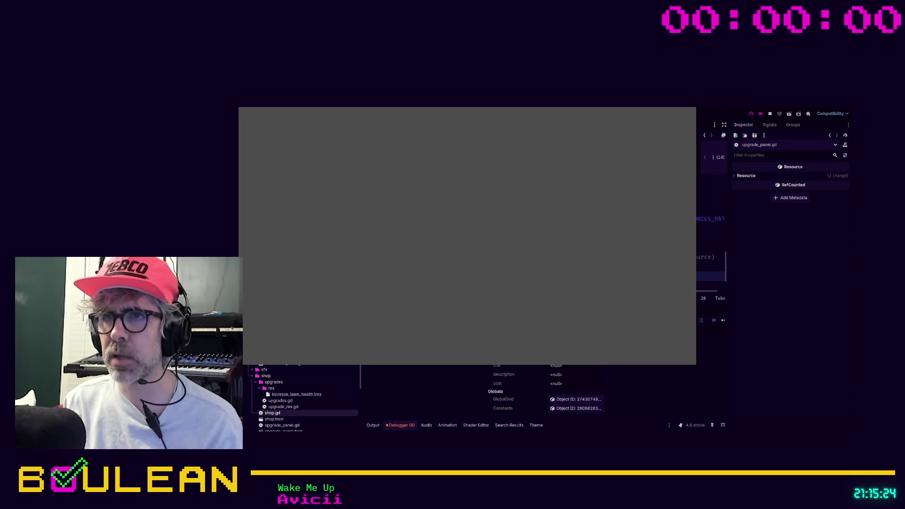
{"action": "type", "text": " i"}
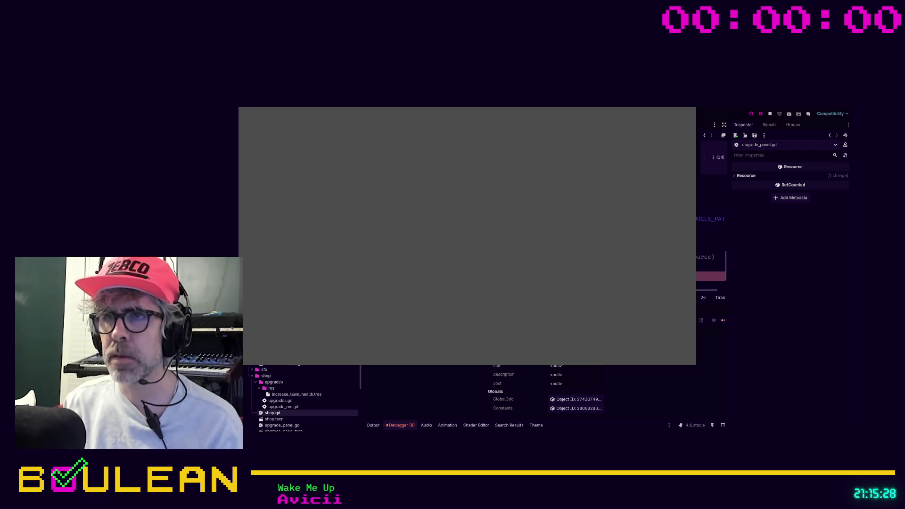
- Complete the loop line via autocomplete and 'resour', rerun the game, and select _enter_tree
{"action": "left_click", "coordinate": [708, 238]}
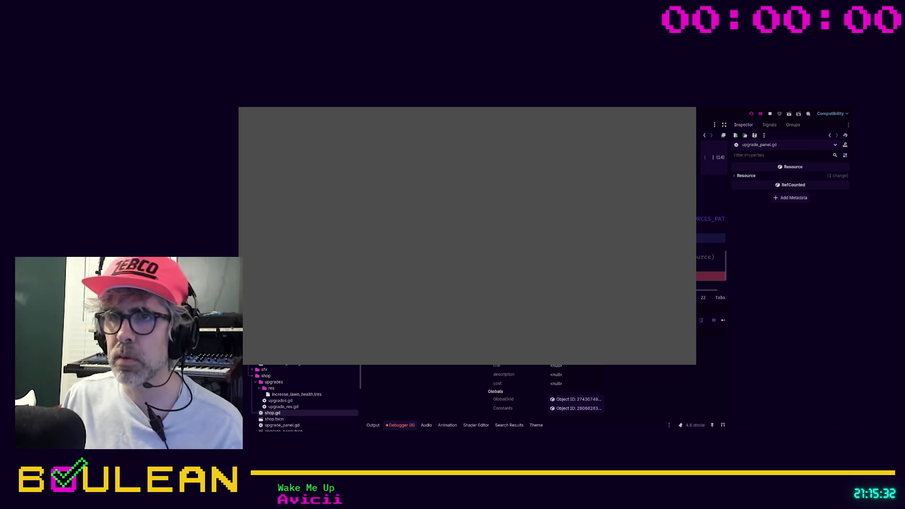
{"action": "left_click", "coordinate": [707, 276]}
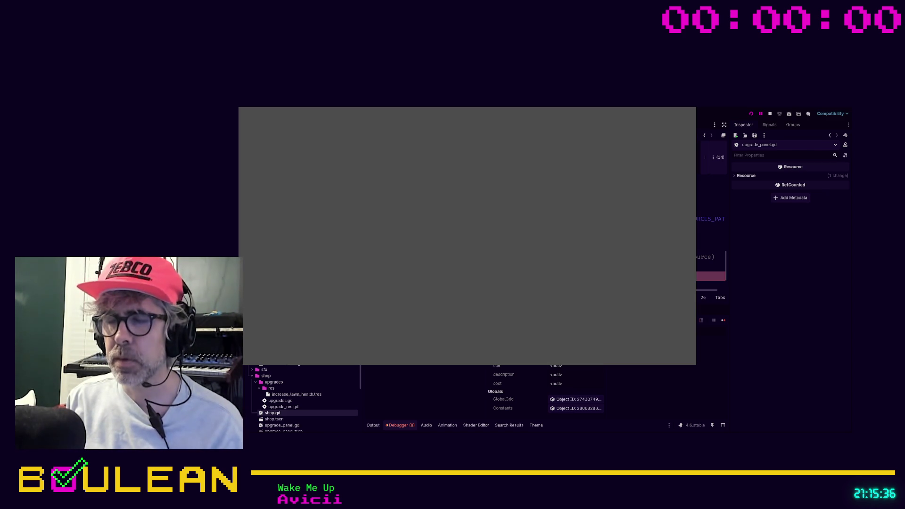
{"action": "key", "text": "Right"}
{"action": "key", "text": "Right"}
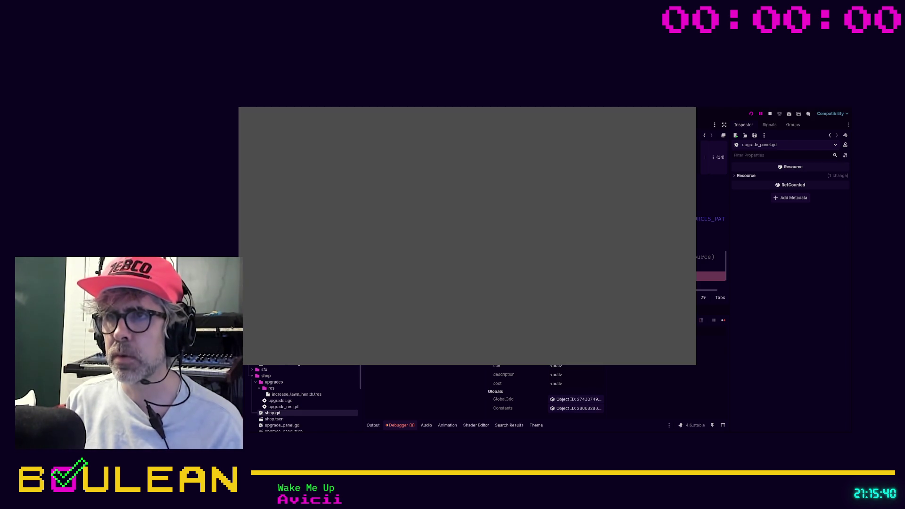
{"action": "key", "text": "End"}
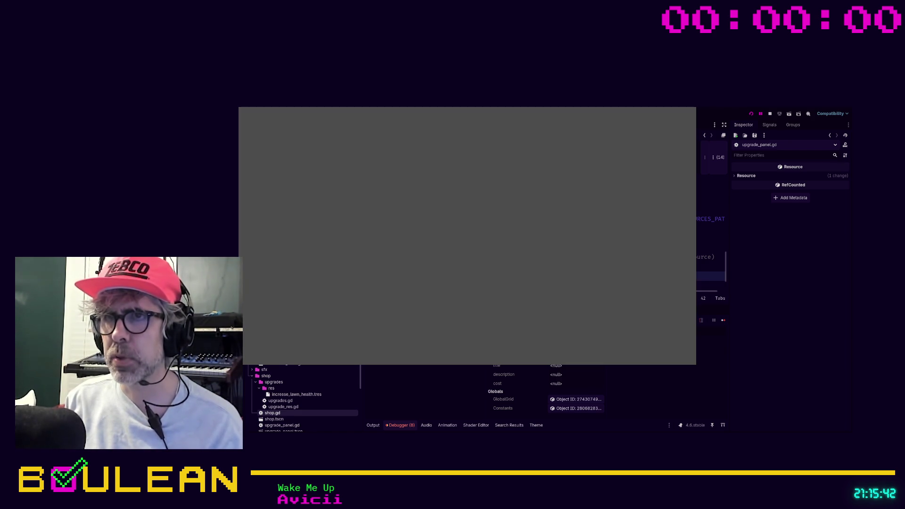
{"action": "type", "text": "resour"}
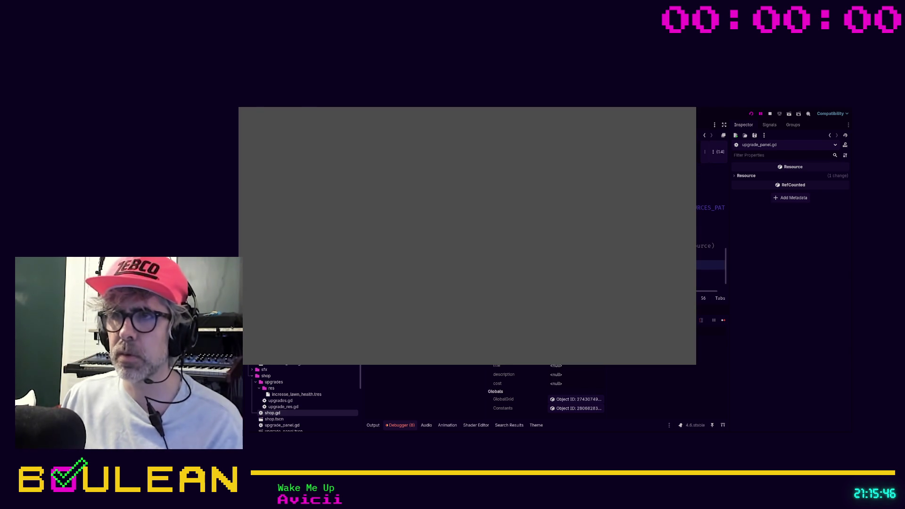
{"action": "key", "text": "F5"}
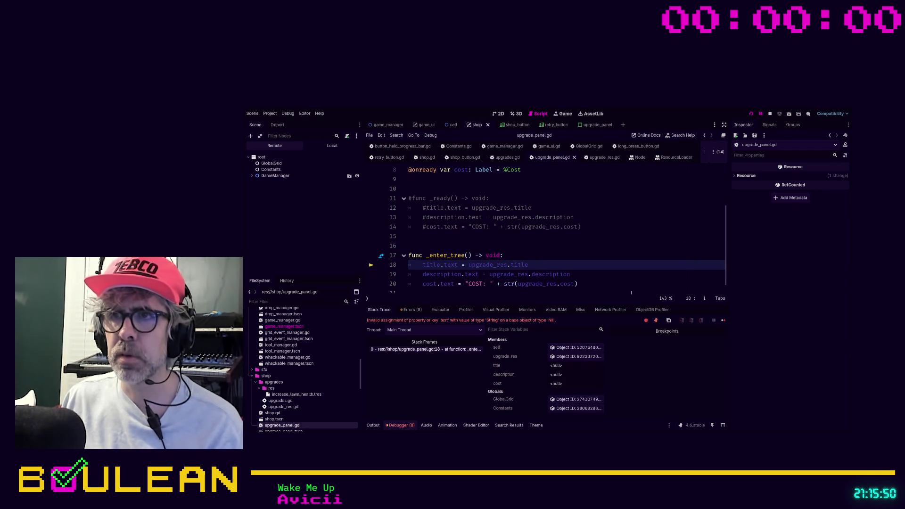
{"action": "mouse_move", "coordinate": [605, 287]}
{"action": "left_mouse_down"}
{"action": "mouse_move", "coordinate": [409, 266]}
{"action": "mouse_move", "coordinate": [407, 258]}
{"action": "left_mouse_up"}
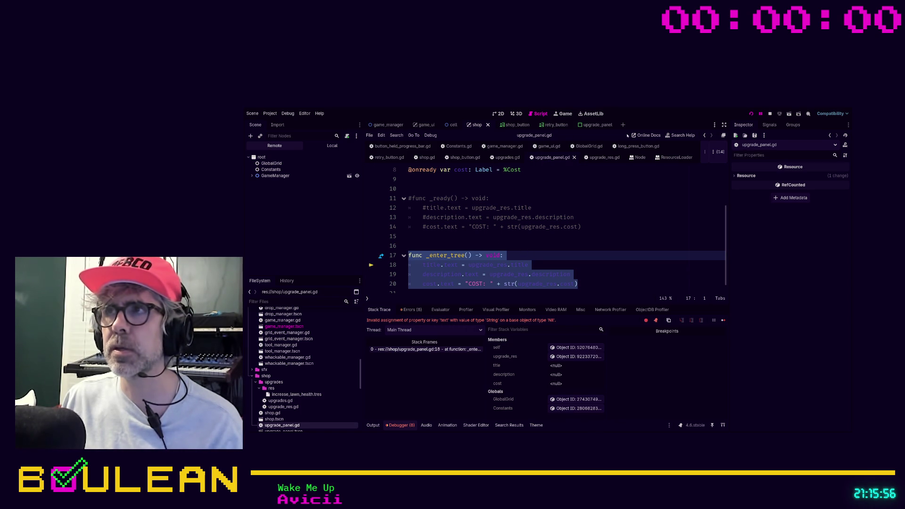
- Stop the game and comment out the _enter_tree function on lines 16–20
{"action": "left_click", "coordinate": [770, 114]}
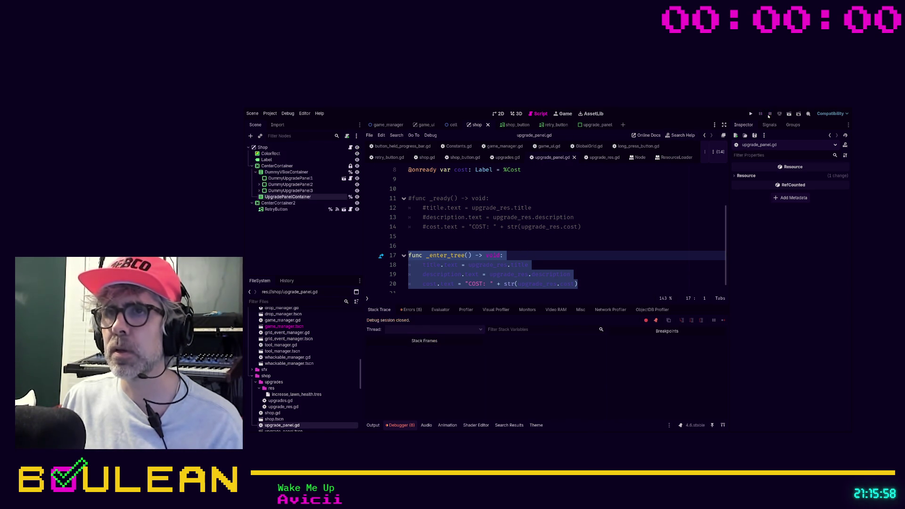
{"action": "left_click", "coordinate": [442, 238]}
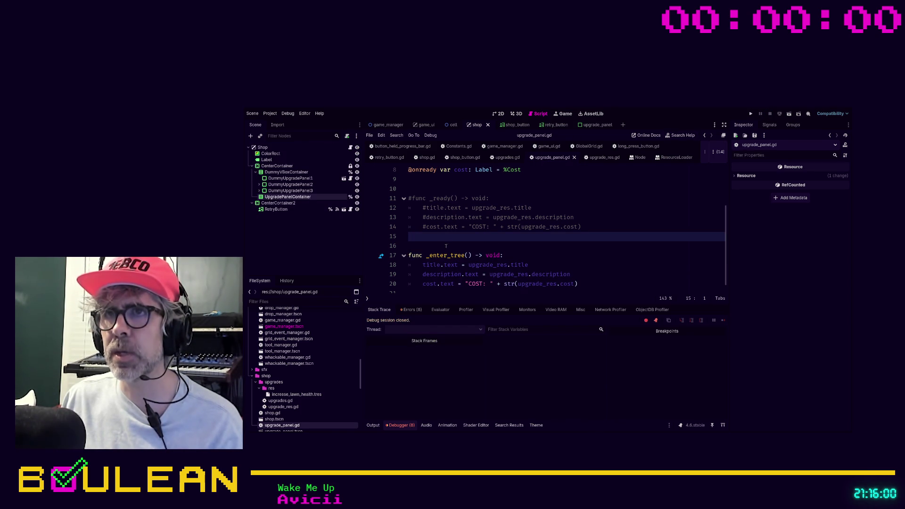
{"action": "scroll", "coordinate": [448, 246], "scroll_direction": "up", "scroll_amount": 1}
{"action": "scroll", "coordinate": [448, 247], "scroll_direction": "down", "scroll_amount": 1}
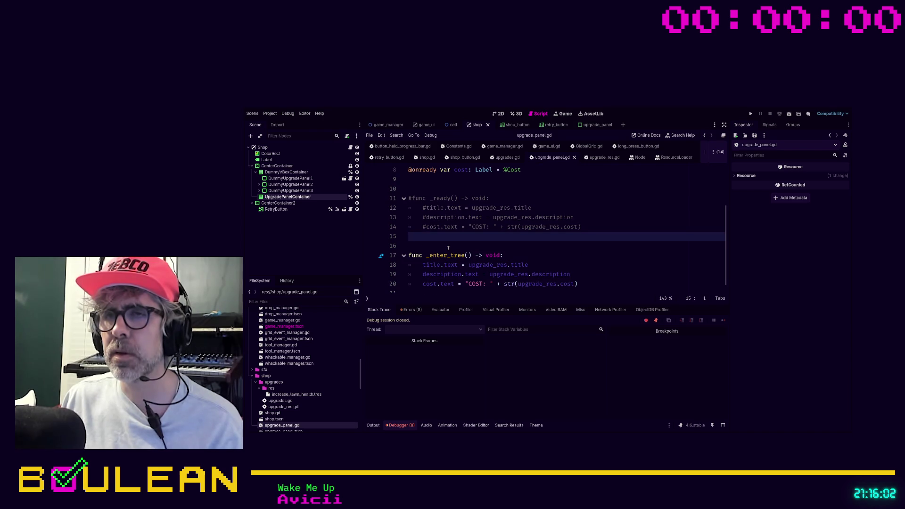
{"action": "left_click_drag", "start_coordinate": [577, 284], "coordinate": [398, 251]}
{"action": "key", "text": "ctrl+k"}
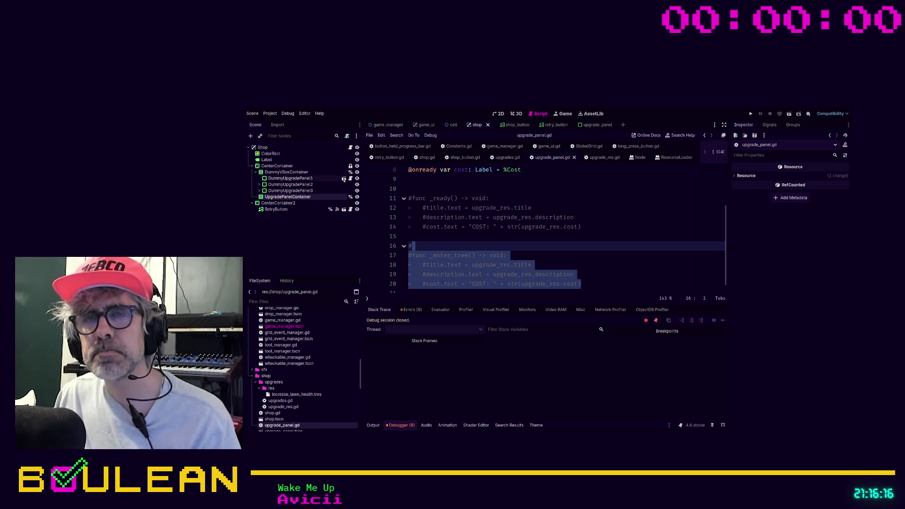
- Uncomment the _ready function on lines 11–14 and run the game to test it
{"action": "left_click", "coordinate": [445, 246]}
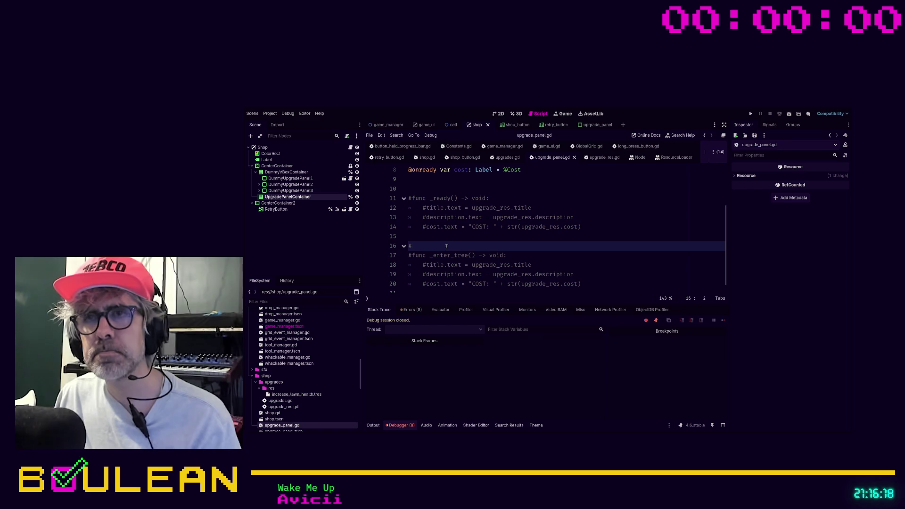
{"action": "left_click_drag", "start_coordinate": [574, 227], "coordinate": [395, 203]}
{"action": "key", "text": "ctrl+k"}
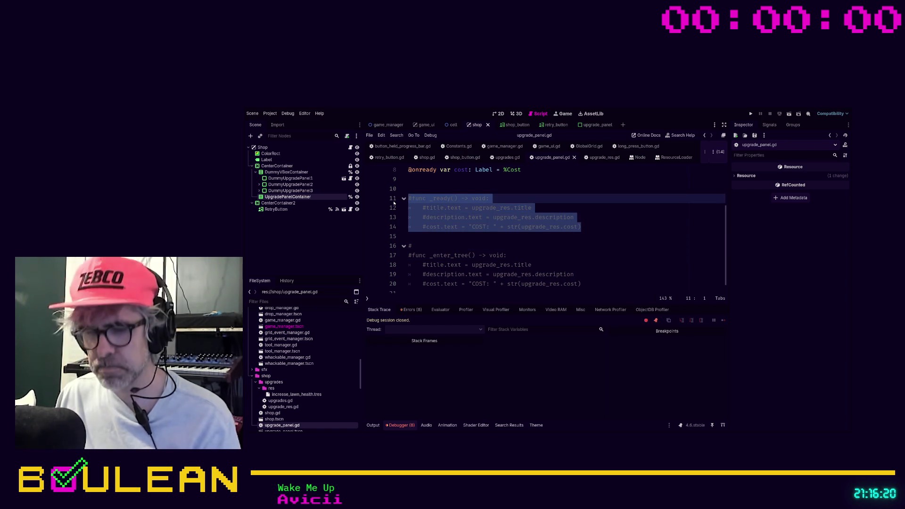
{"action": "left_click", "coordinate": [415, 236]}
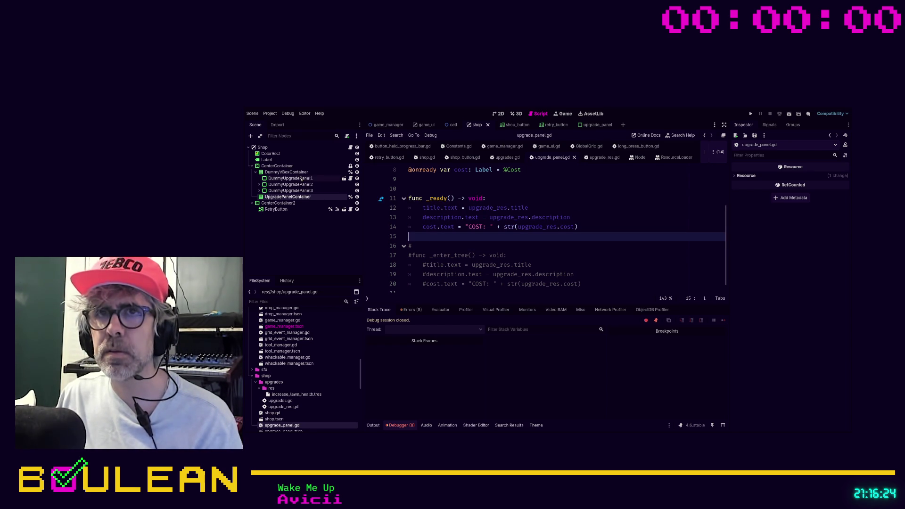
{"action": "key", "text": "F5"}
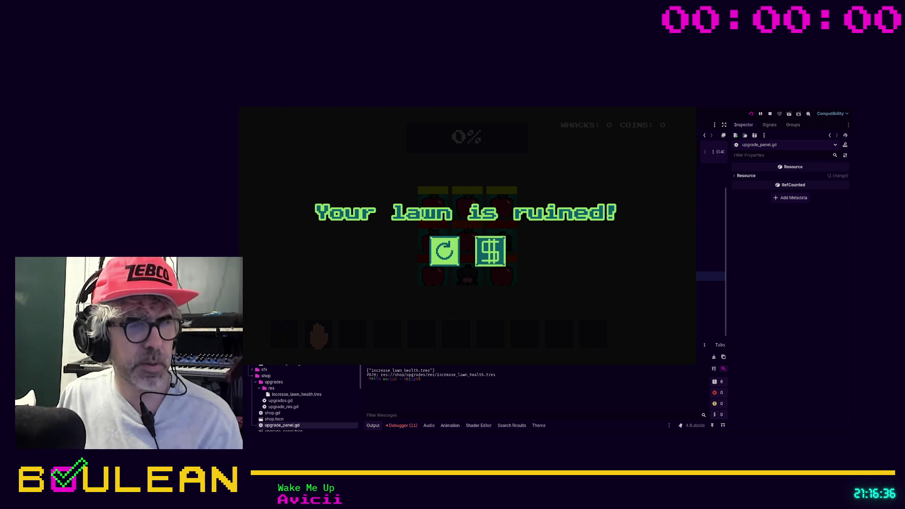
- Check the shop screen from game over via the $ button, then stop the test run
{"action": "left_click", "coordinate": [490, 252]}
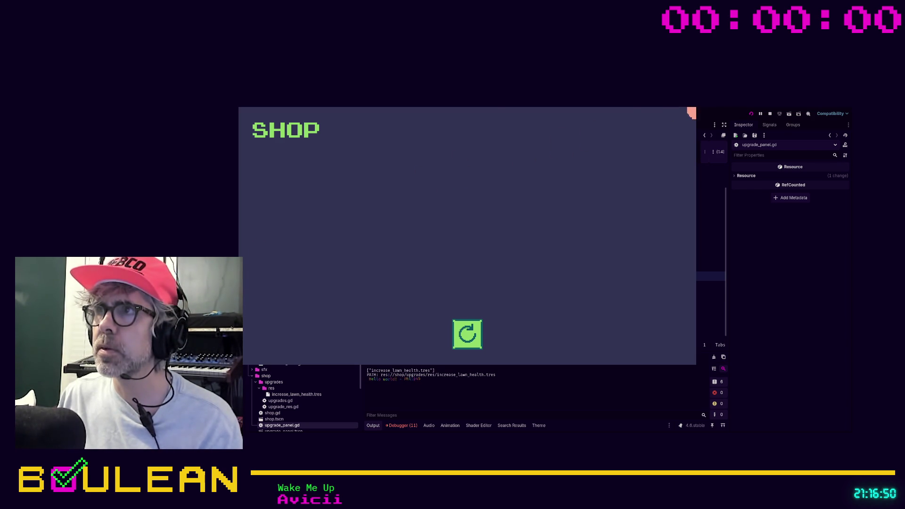
{"action": "left_click", "coordinate": [689, 113]}
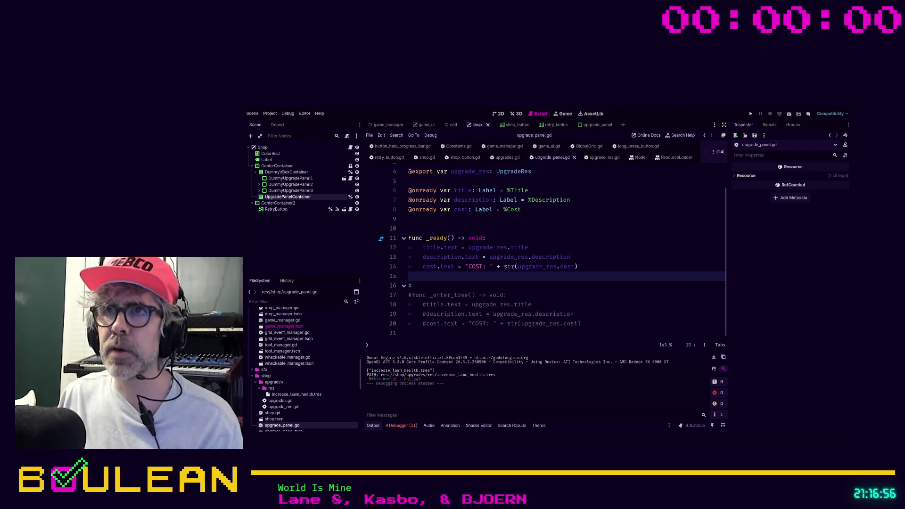
- In the 2D view, delete DummyUpgradePanel1, save the shop scene, and return to upgrade_panel.gd
{"action": "left_click", "coordinate": [499, 115]}
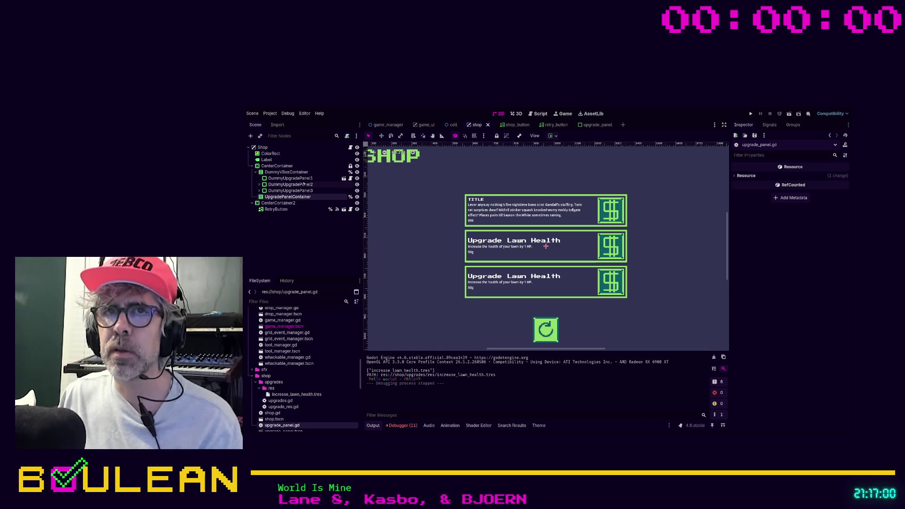
{"action": "left_click", "coordinate": [297, 178]}
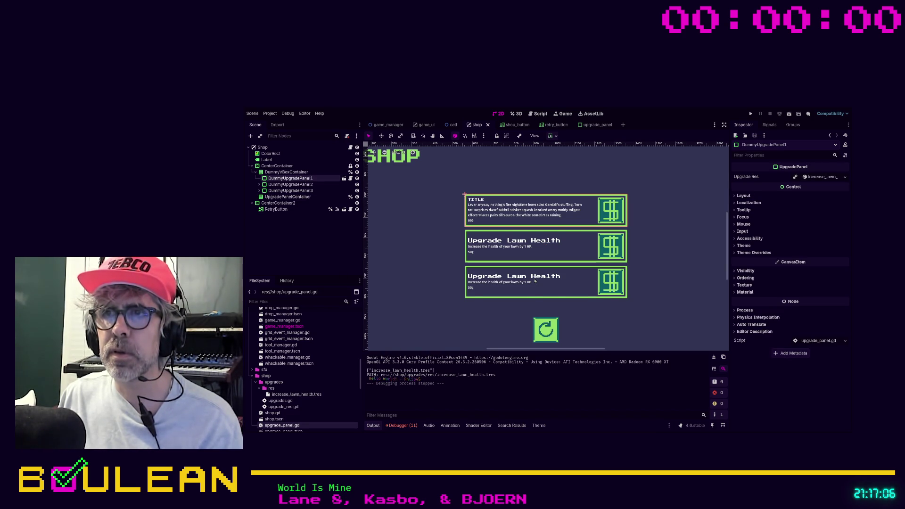
{"action": "key", "text": "Delete"}
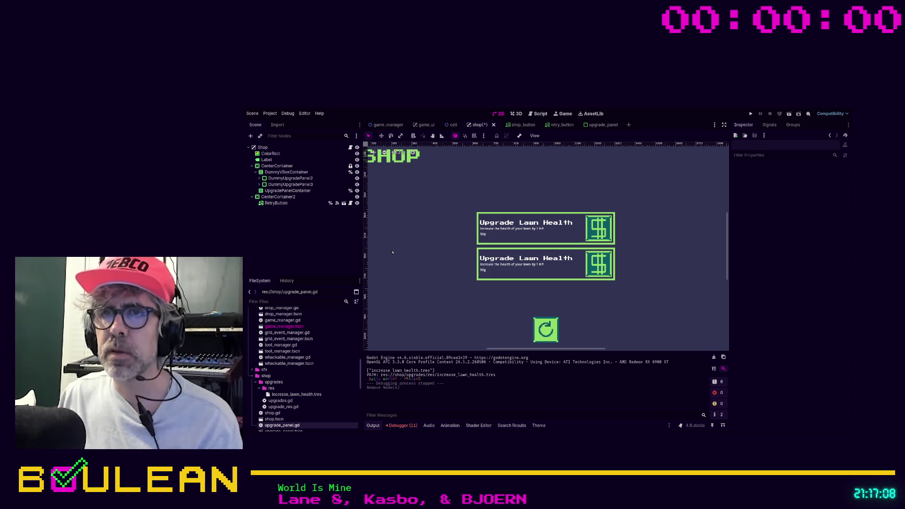
{"action": "left_click", "coordinate": [394, 253]}
{"action": "key", "text": "ctrl+s"}
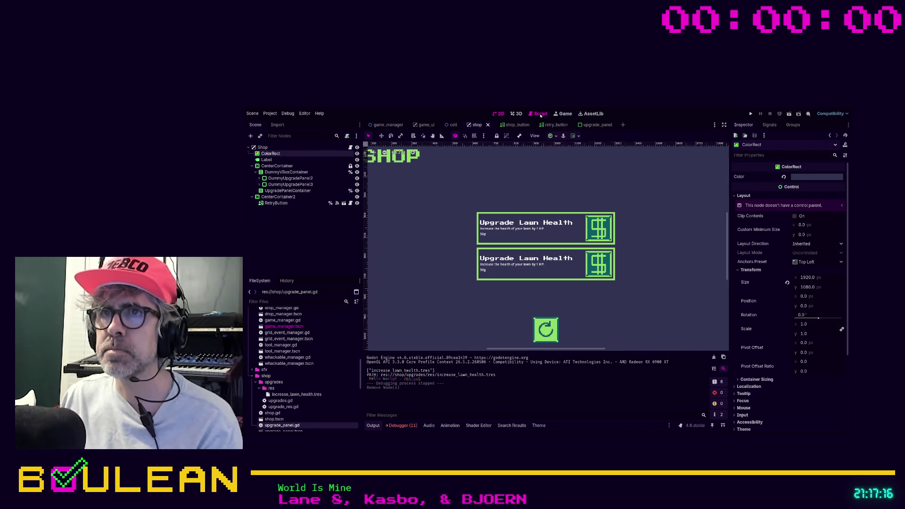
{"action": "left_click", "coordinate": [541, 114]}
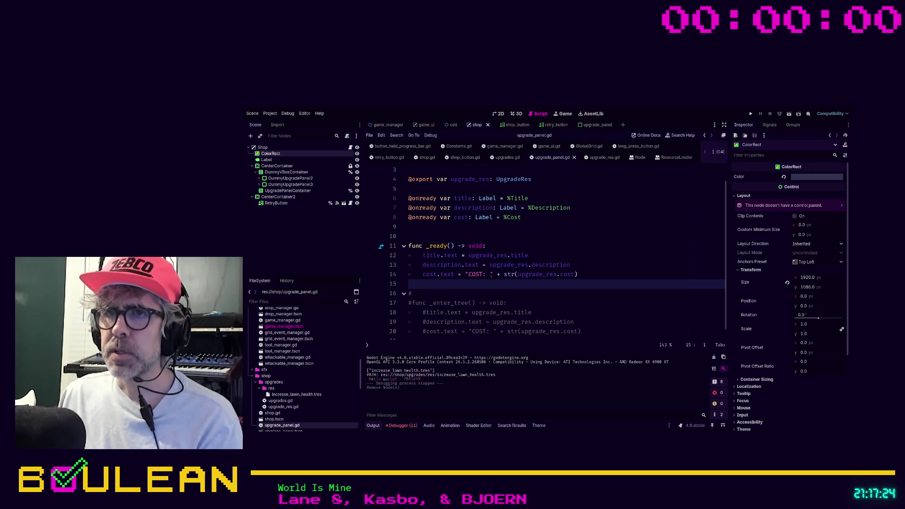
- Edit line 42 of shop.gd to print("UPGRADE RESOURCES: " + str(upgrade_resources)) and save
{"action": "left_click", "coordinate": [431, 160]}
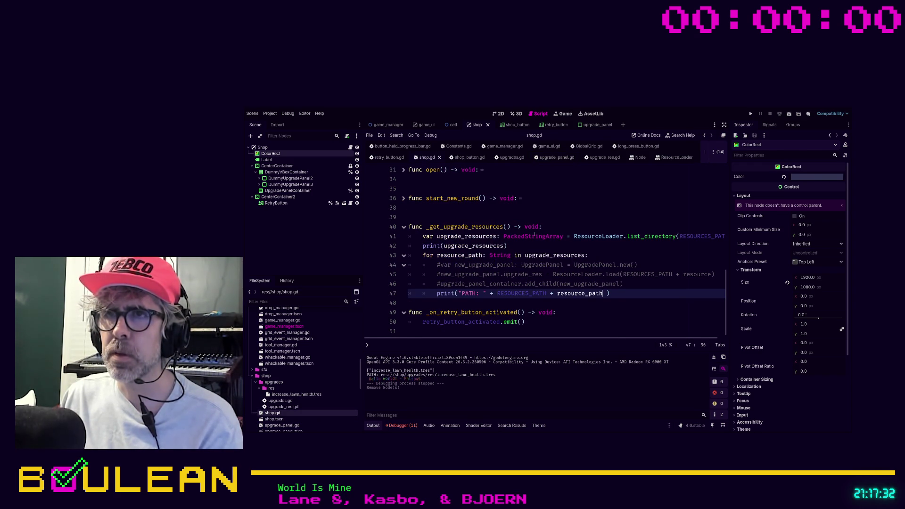
{"action": "scroll", "coordinate": [546, 246], "scroll_direction": "up", "scroll_amount": 4}
{"action": "scroll", "coordinate": [527, 229], "scroll_direction": "down", "scroll_amount": 4}
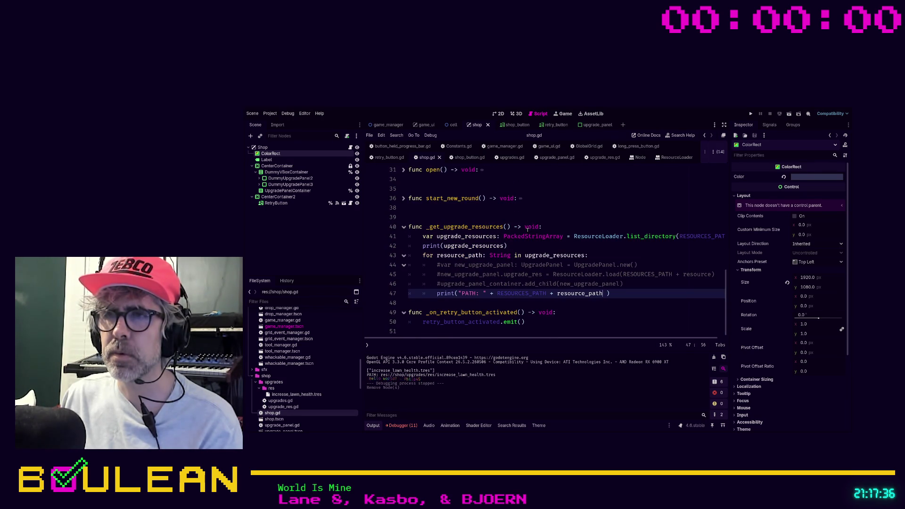
{"action": "left_click", "coordinate": [443, 245]}
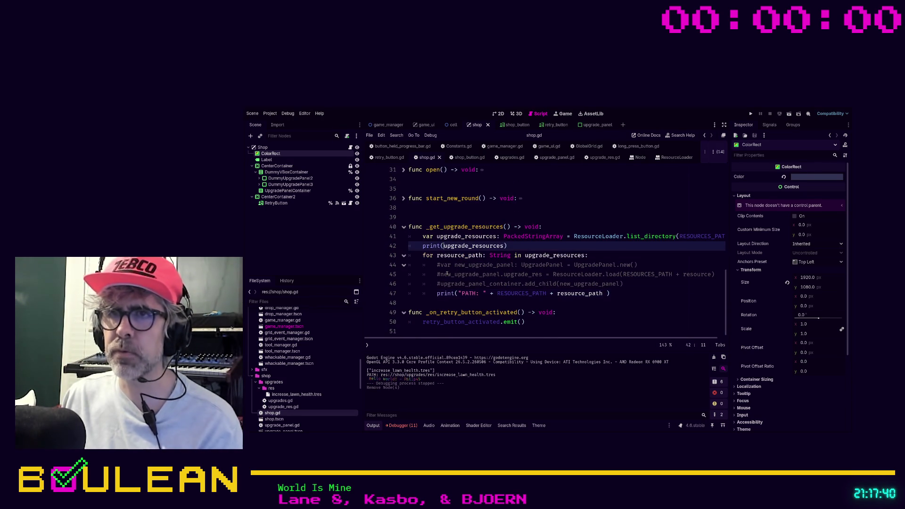
{"action": "type", "text": "\"UPGRADES"}
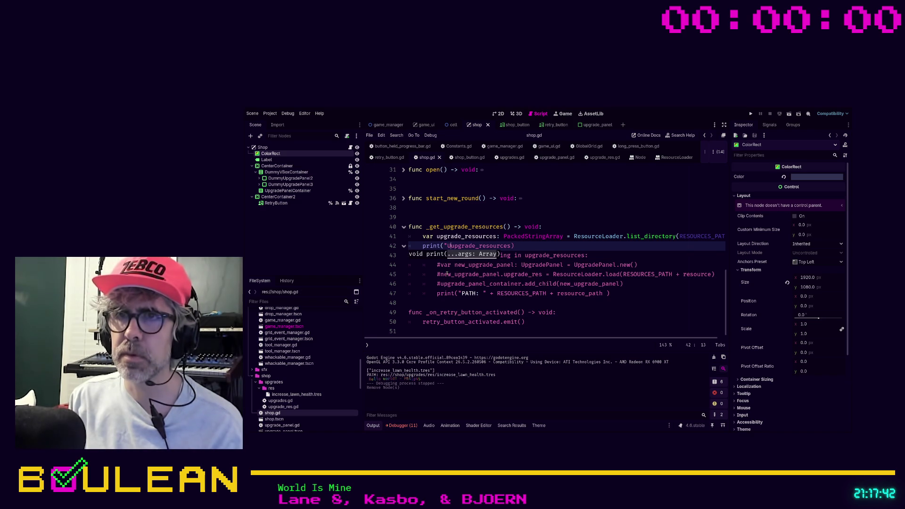
{"action": "key", "text": "BackSpace"}
{"action": "type", "text": "RESOURCES"}
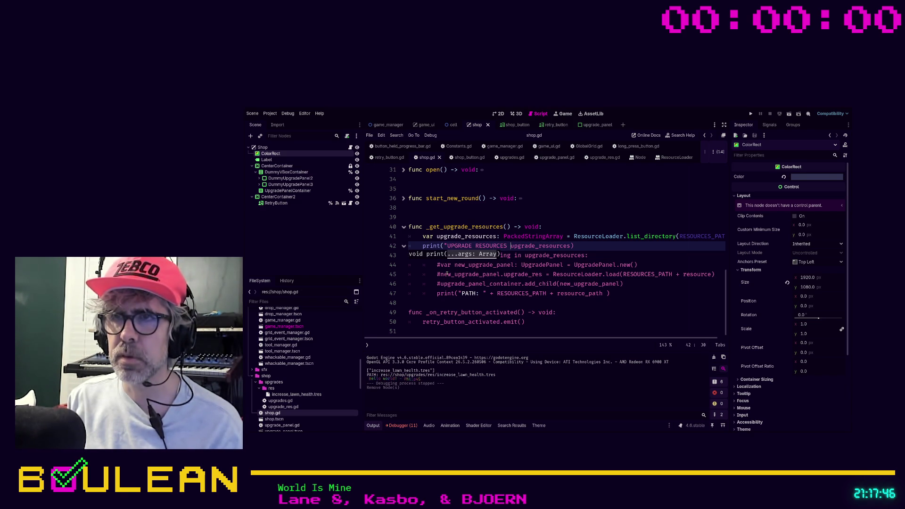
{"action": "key", "text": "BackSpace"}
{"action": "type", "text": ": \""}
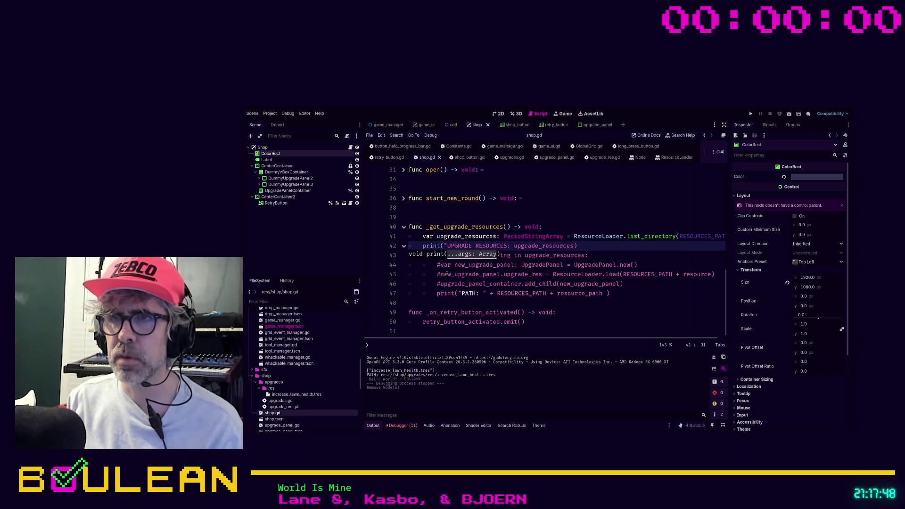
{"action": "type", "text": " + str"}
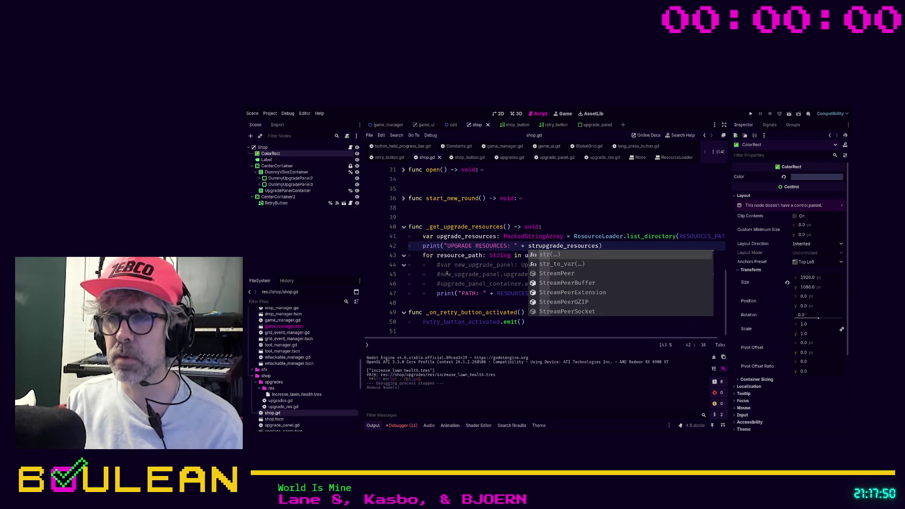
{"action": "type", "text": "("}
{"action": "key", "text": "End"}
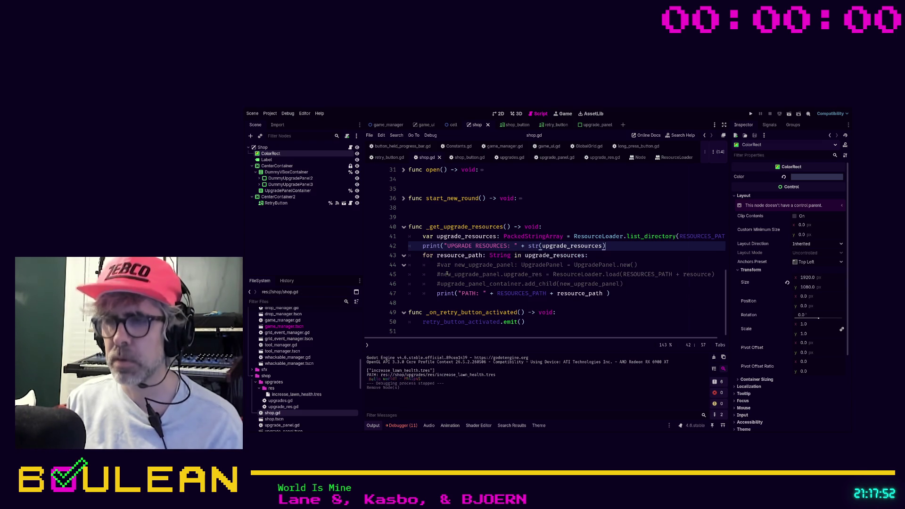
{"action": "type", "text": ")"}
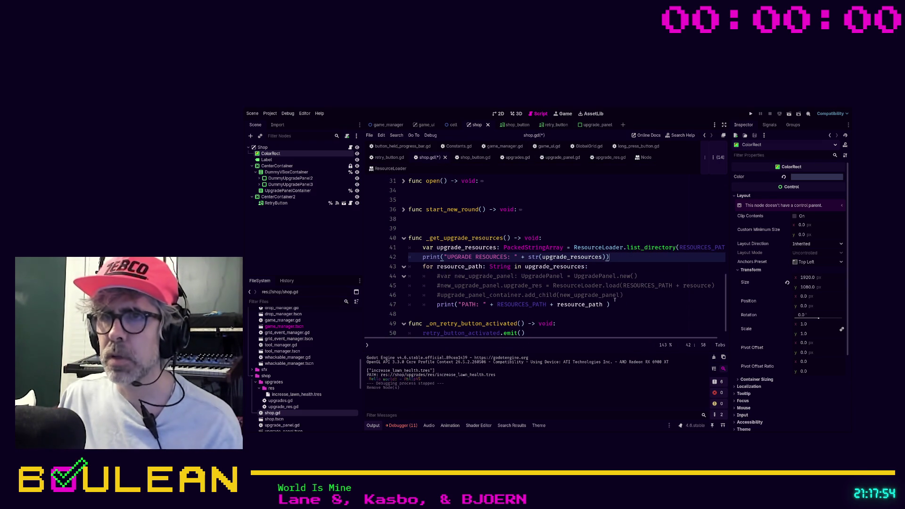
{"action": "left_click", "coordinate": [639, 296]}
{"action": "key", "text": "ctrl+s"}
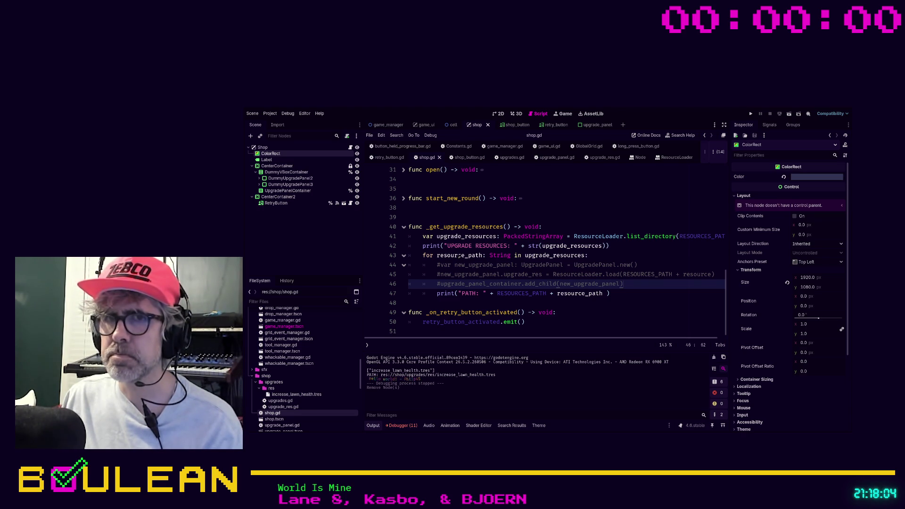
- Select increase_lawn_health.tres for duplication, then open the PackedStringArray class reference from line 41
{"action": "left_click", "coordinate": [296, 395]}
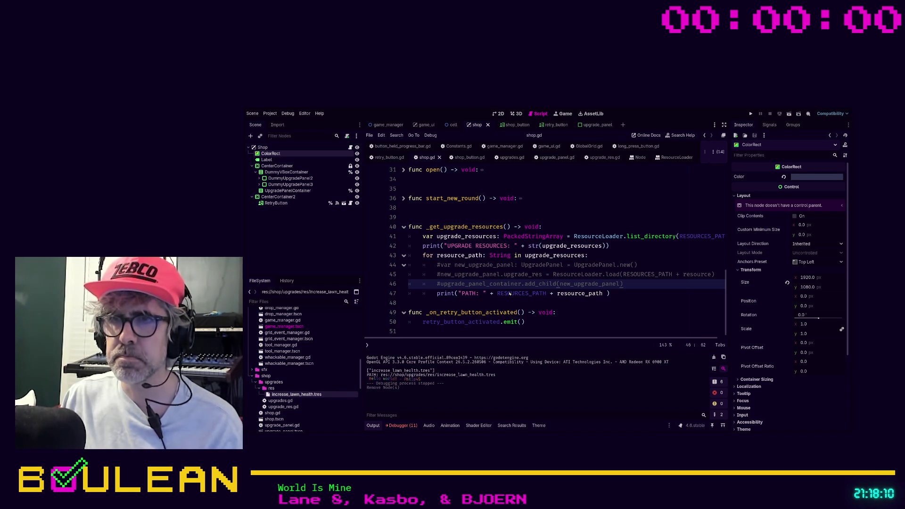
{"action": "left_click", "coordinate": [615, 255]}
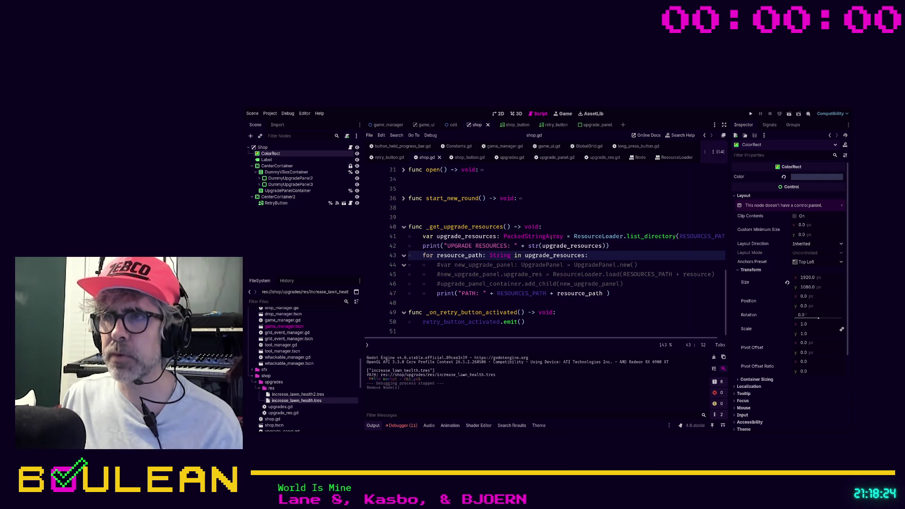
{"action": "left_click", "coordinate": [535, 239], "text": "ctrl"}
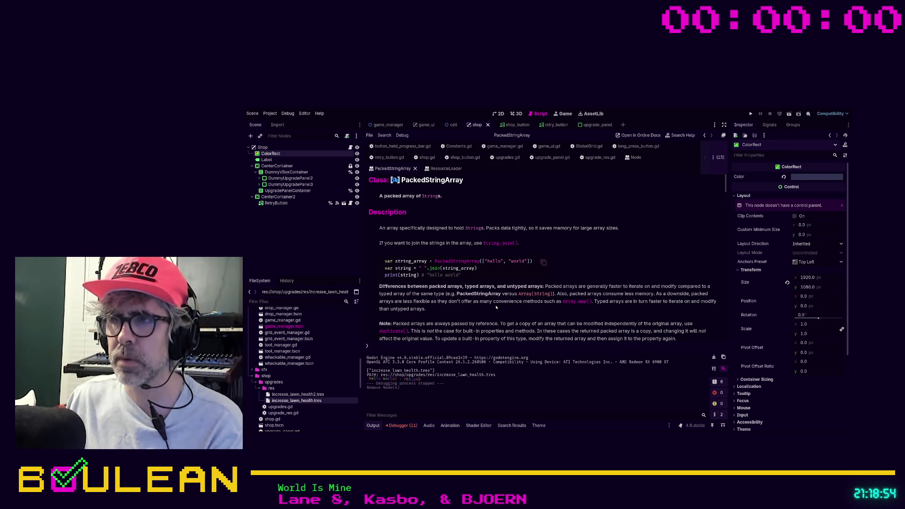
- Read through the PackedStringArray reference, close it, and return to line 48 of shop.gd
{"action": "scroll", "coordinate": [496, 307], "scroll_direction": "down", "scroll_amount": 1}
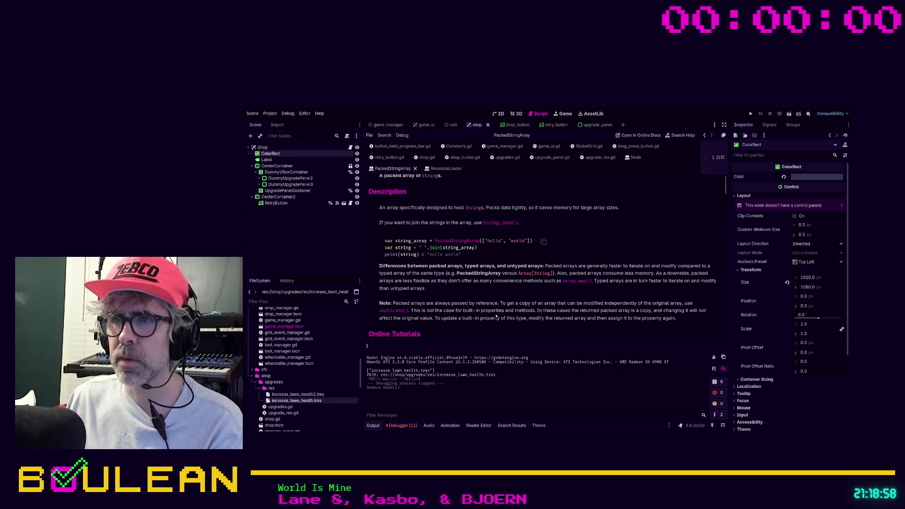
{"action": "scroll", "coordinate": [496, 317], "scroll_direction": "down", "scroll_amount": 1}
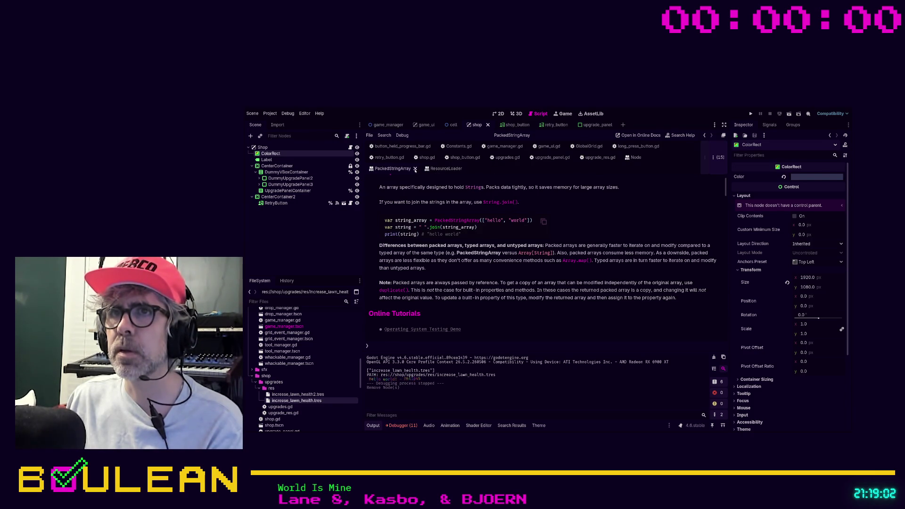
{"action": "left_click", "coordinate": [415, 169]}
{"action": "left_click", "coordinate": [439, 302]}
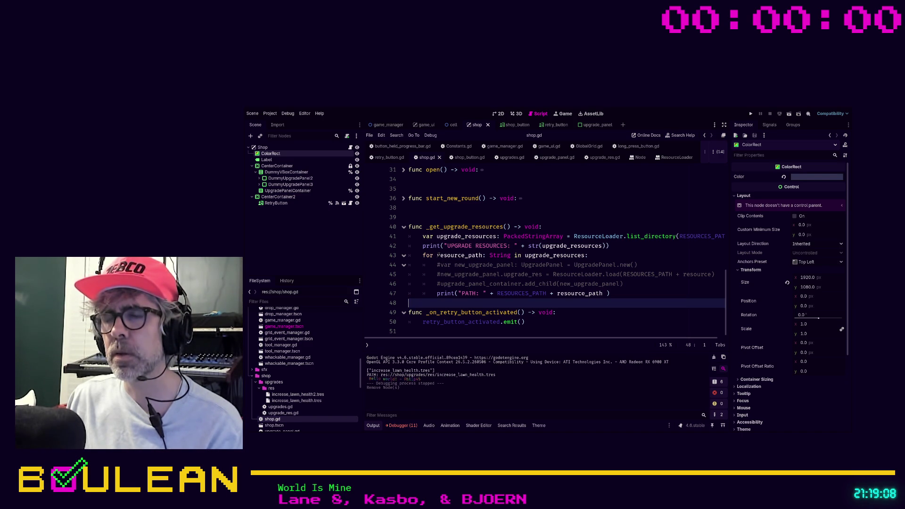
- Set a breakpoint on line 45 of shop.gd and run the project with F5
{"action": "key", "text": "Up"}
{"action": "key", "text": "Up"}
{"action": "key", "text": "Up"}
{"action": "key", "text": "F9"}
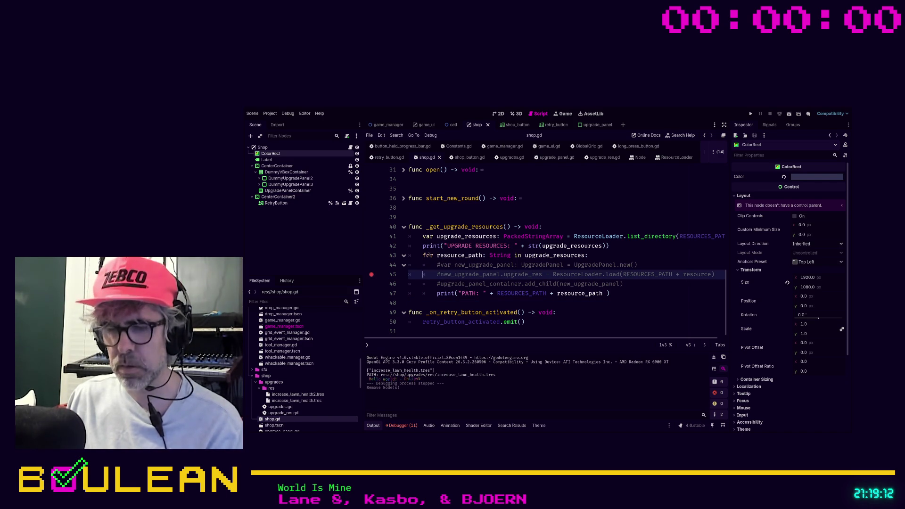
{"action": "left_click", "coordinate": [433, 280]}
{"action": "key", "text": "F5"}
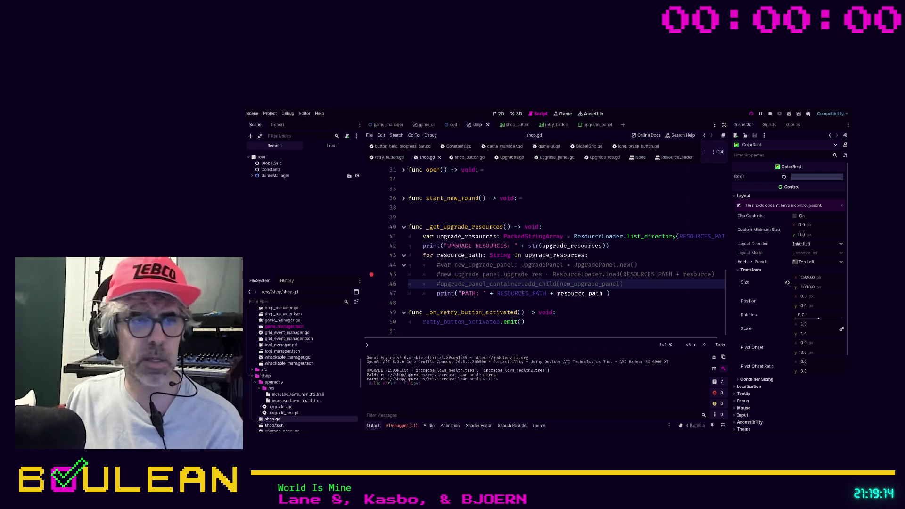
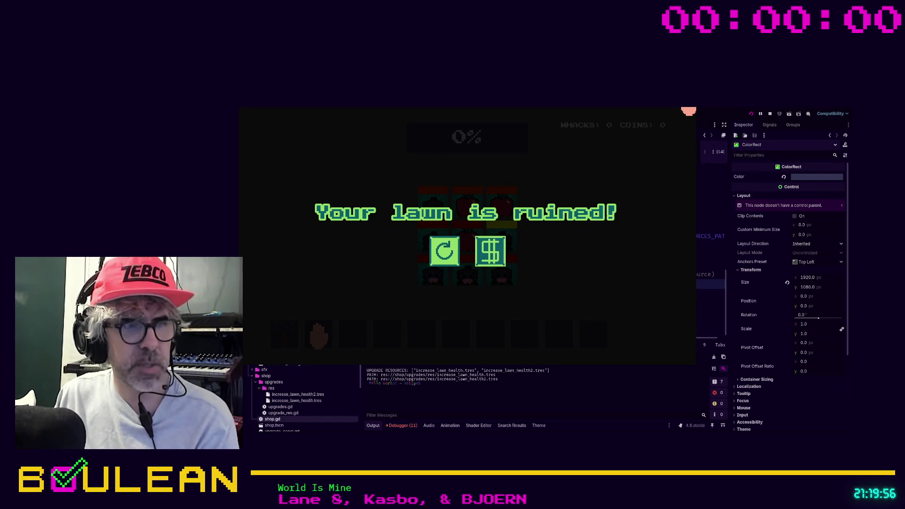
- Stop the game and uncomment the panel-creation, resource-loading and add_child lines in shop.gd
{"action": "key", "text": "F8"}
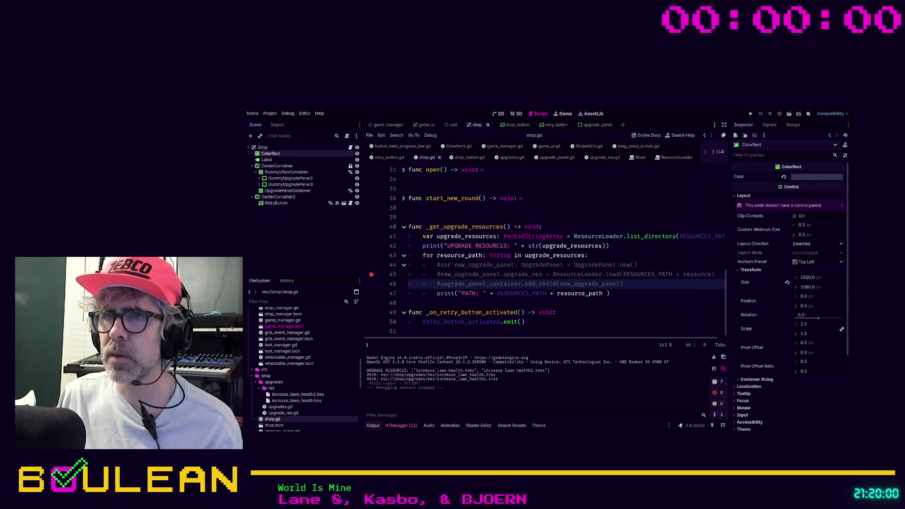
{"action": "left_click", "coordinate": [439, 274]}
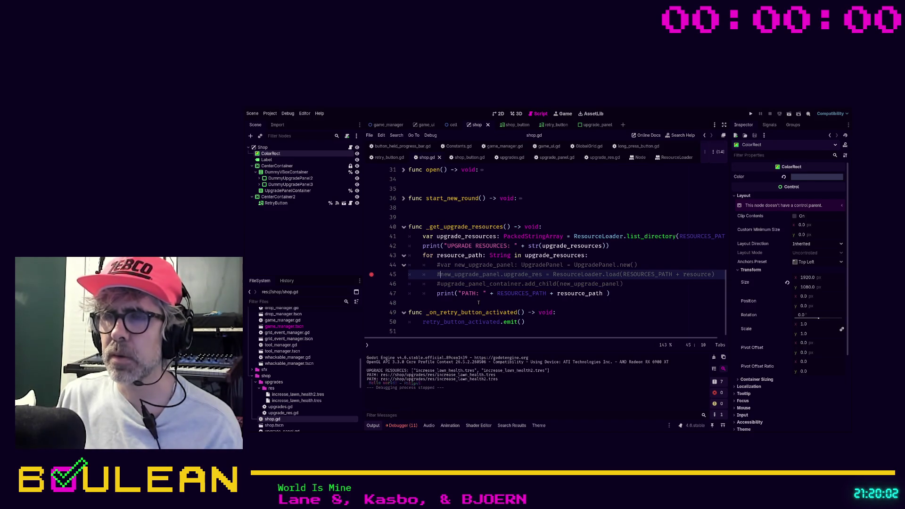
{"action": "key", "text": "Up"}
{"action": "key", "text": "BackSpace"}
{"action": "key", "text": "Down"}
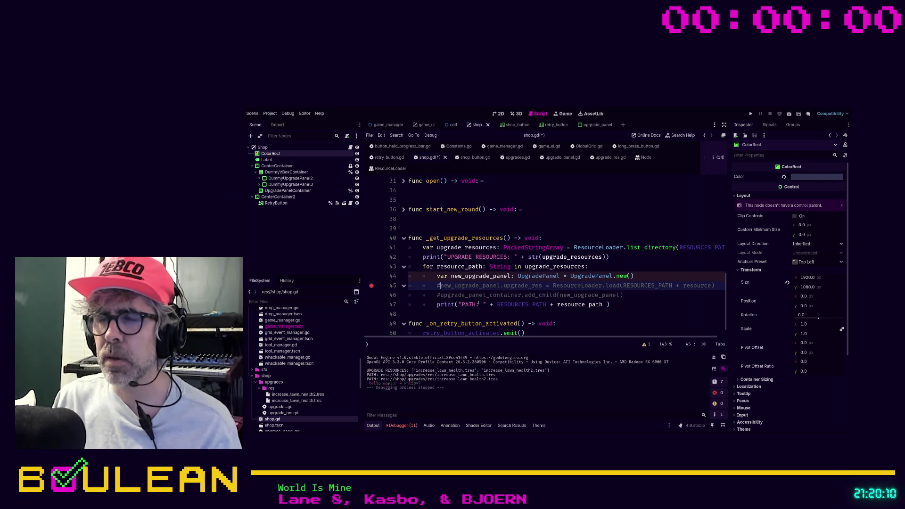
{"action": "key", "text": "BackSpace"}
{"action": "key", "text": "Down"}
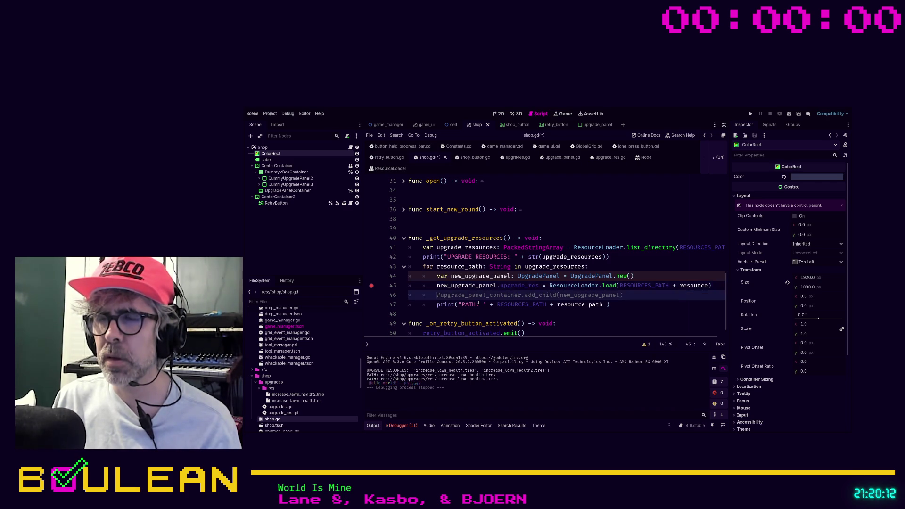
{"action": "key", "text": "BackSpace"}
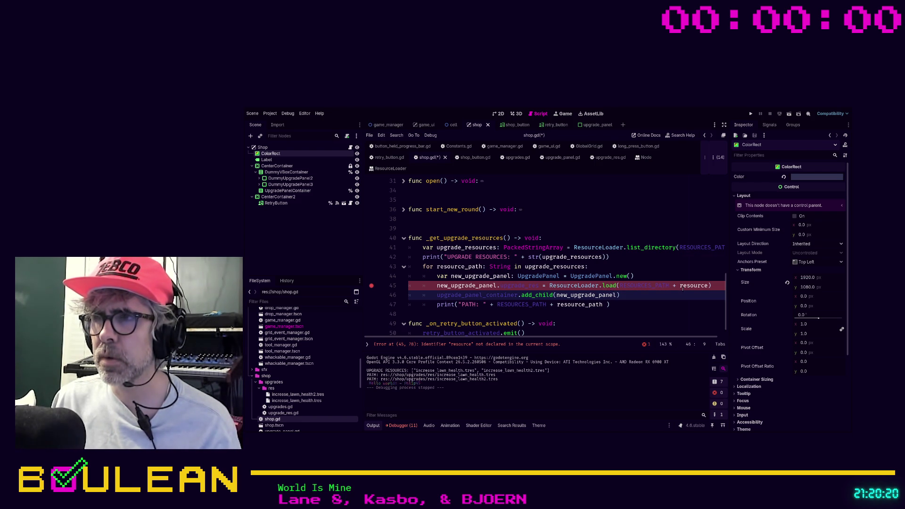
- Correct the undeclared variable on line 45 to resource_path
{"action": "left_click", "coordinate": [707, 286]}
{"action": "type", "text": "_+p"}
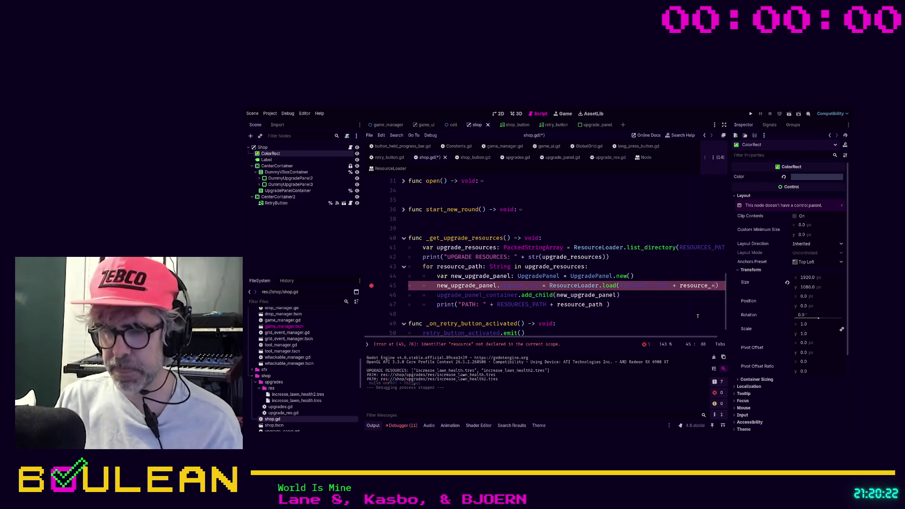
{"action": "type", "text": "ath"}
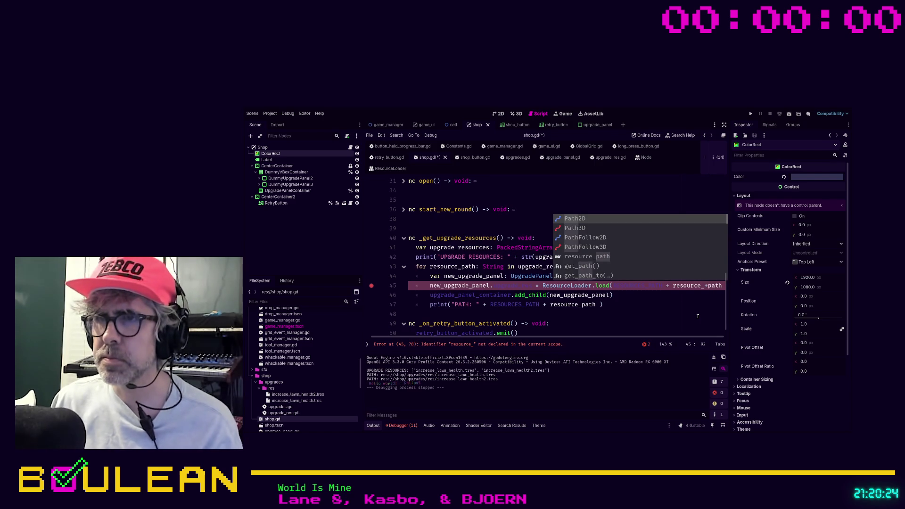
{"action": "left_click", "coordinate": [647, 311]}
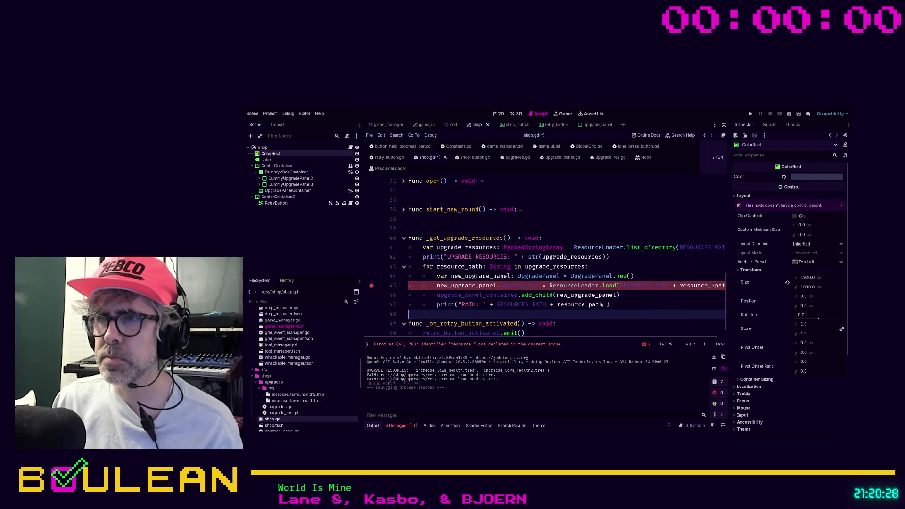
{"action": "scroll", "coordinate": [600, 338], "scroll_direction": "right", "scroll_amount": 1}
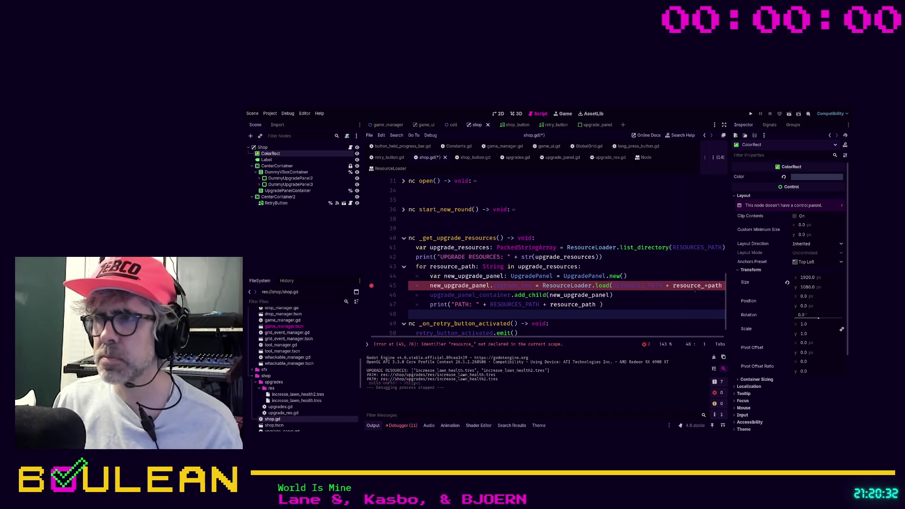
{"action": "left_click", "coordinate": [707, 286]}
{"action": "key", "text": "BackSpace"}
- Add a blank line after the loop, save shop.gd and run the game
{"action": "left_click", "coordinate": [632, 313]}
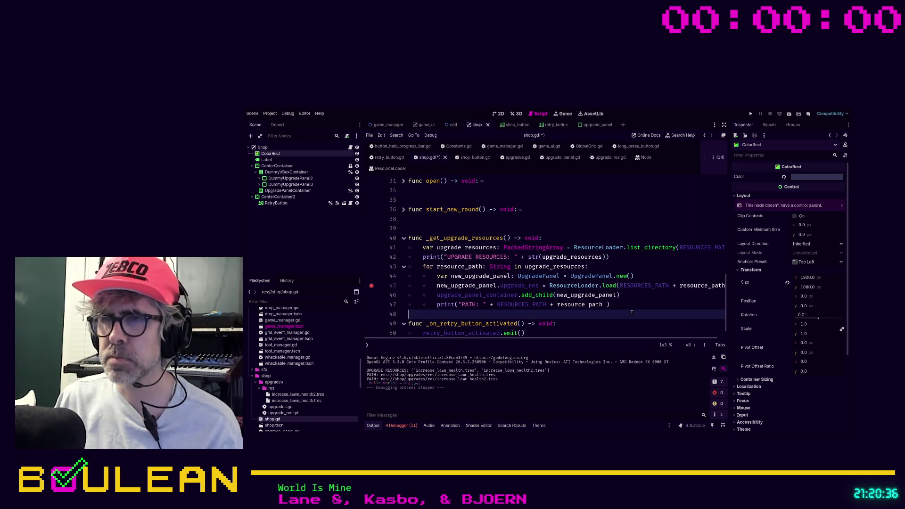
{"action": "key", "text": "Return"}
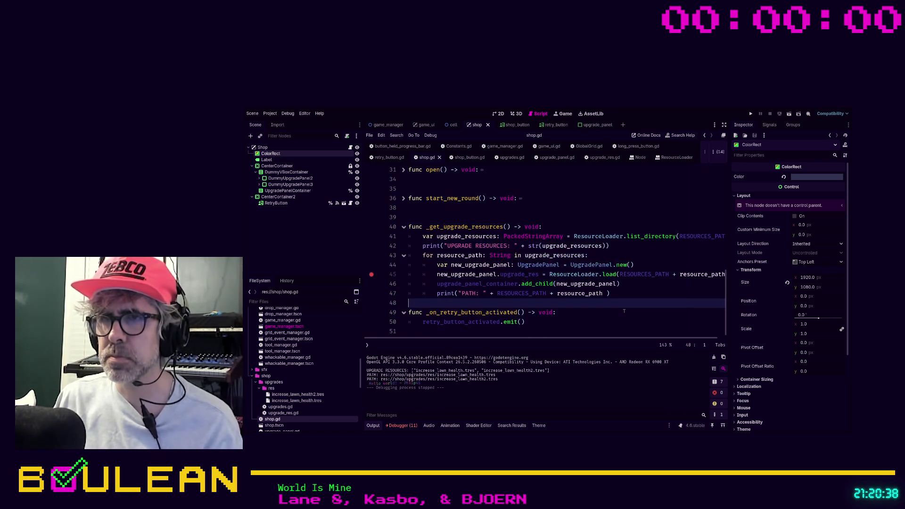
{"action": "key", "text": "ctrl+s"}
{"action": "key", "text": "F5"}
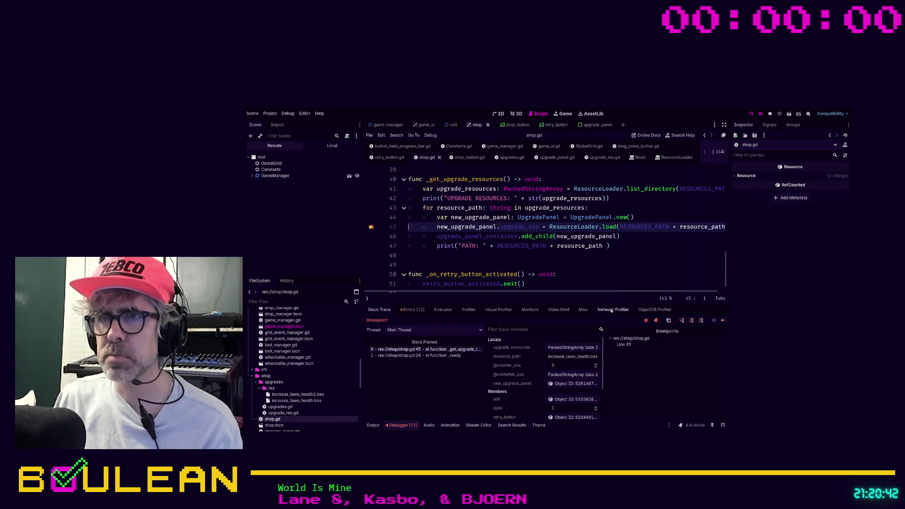
- Remove the line-45 breakpoint, step past it, comment out _ready in upgrade_panel.gd and relaunch
{"action": "left_click", "coordinate": [371, 226]}
{"action": "key", "text": "F10"}
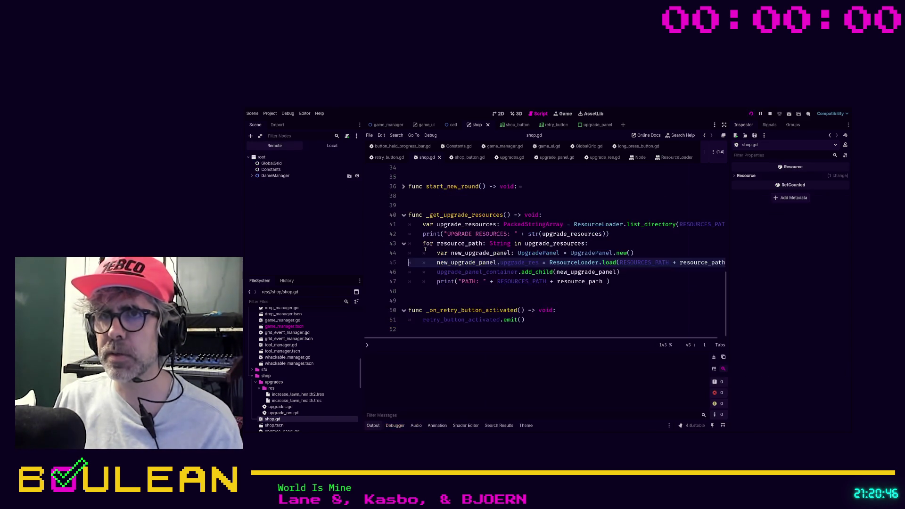
{"action": "key", "text": "F10"}
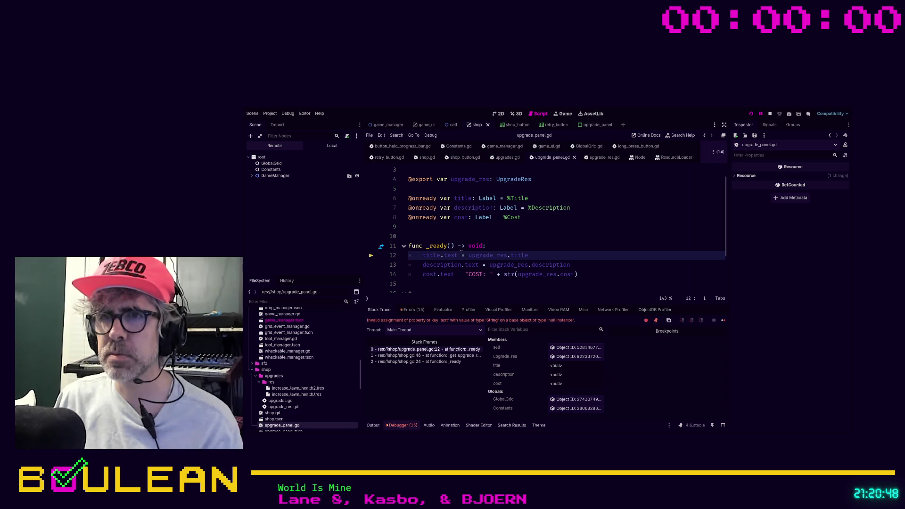
{"action": "left_click_drag", "start_coordinate": [579, 275], "coordinate": [393, 230]}
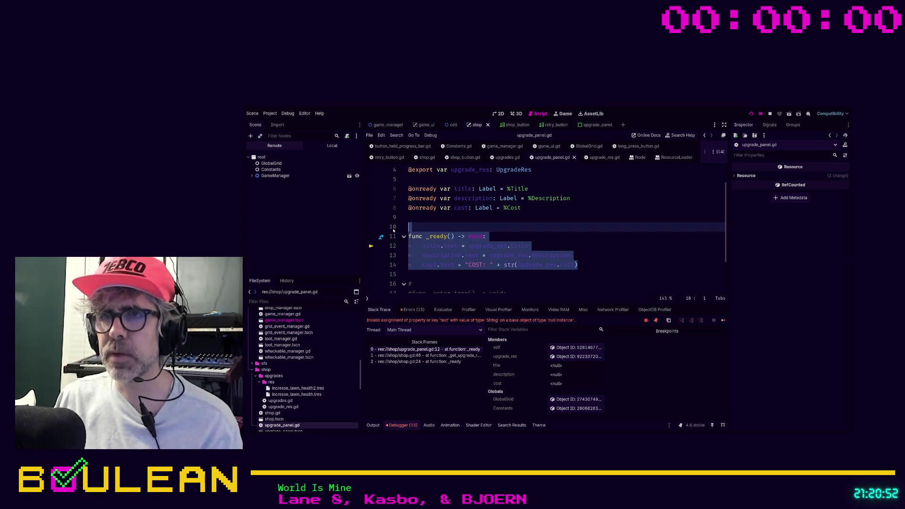
{"action": "key", "text": "ctrl+k"}
{"action": "key", "text": "F5"}
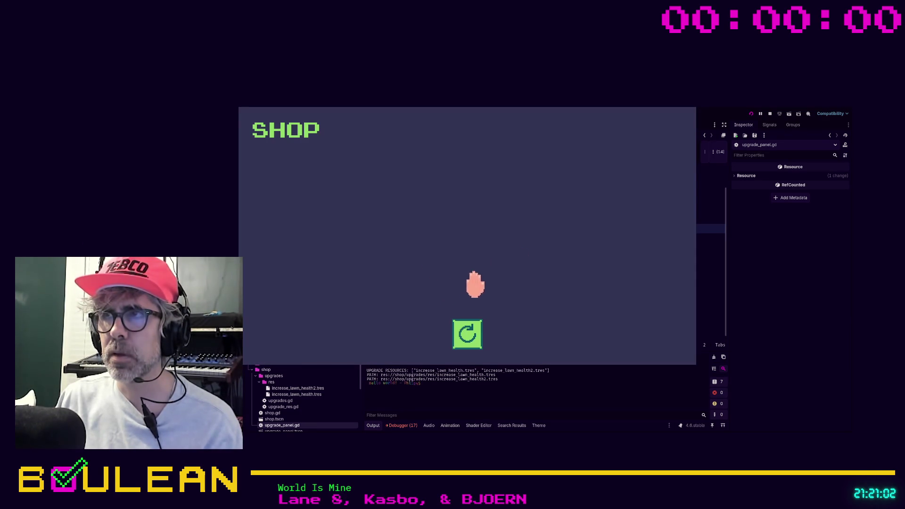
- Close the game, uncomment _enter_tree in upgrade_panel.gd and run the game again
{"action": "left_click", "coordinate": [690, 111]}
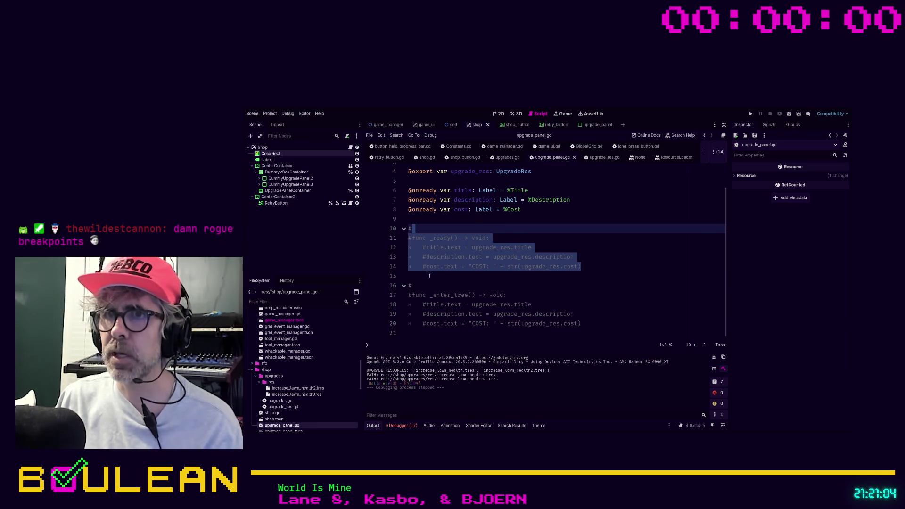
{"action": "left_click_drag", "start_coordinate": [438, 306], "coordinate": [402, 295]}
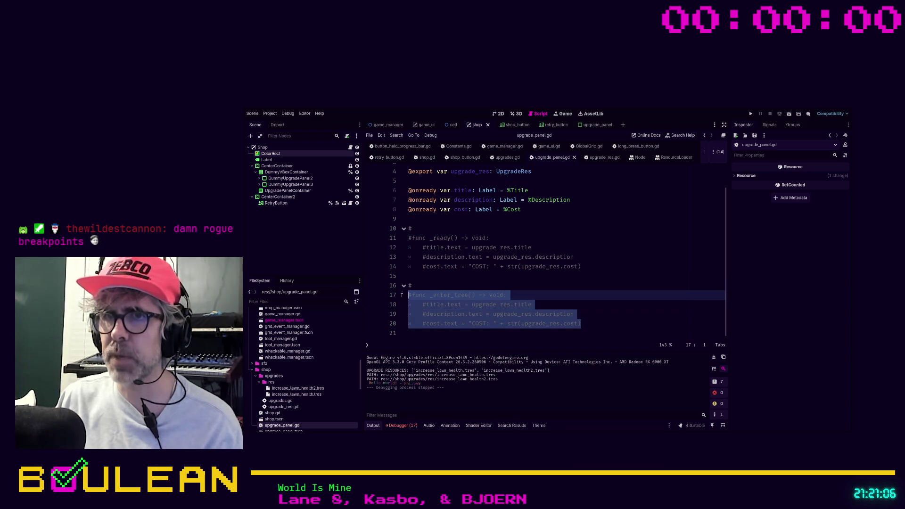
{"action": "key", "text": "ctrl+k"}
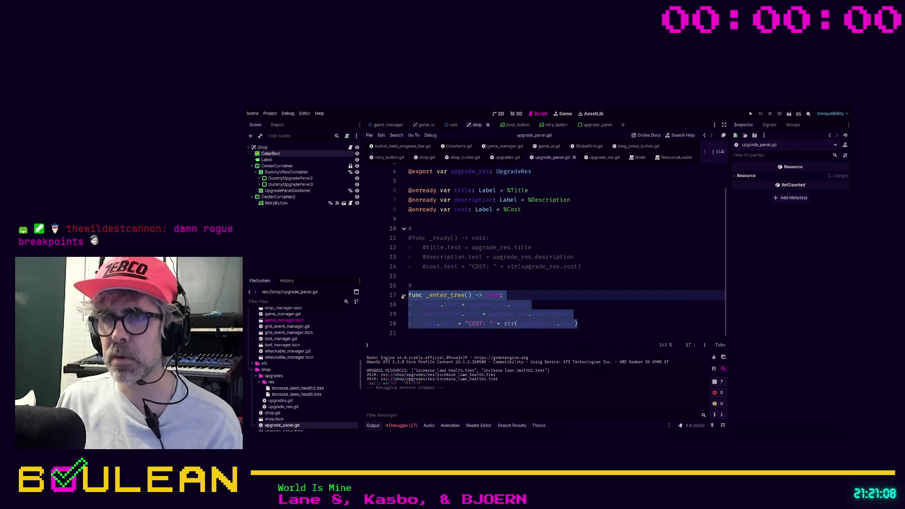
{"action": "left_click", "coordinate": [418, 285]}
{"action": "key", "text": "shift+Up"}
{"action": "key", "text": "shift+Up"}
{"action": "key", "text": "shift+Up"}
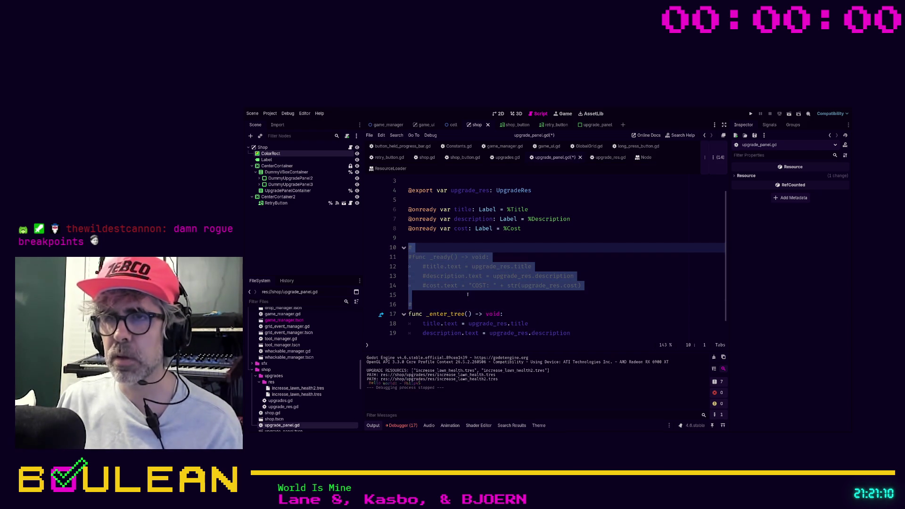
{"action": "key", "text": "F5"}
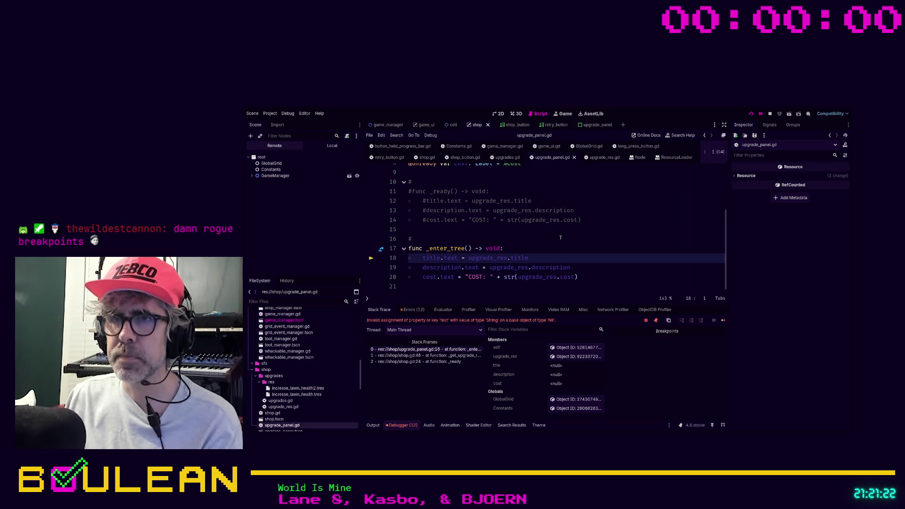
- Comment out _enter_tree and add func _add_data() -> void: with the pasted label-setting lines
{"action": "left_click_drag", "start_coordinate": [587, 275], "coordinate": [398, 252]}
{"action": "key", "text": "ctrl+c"}
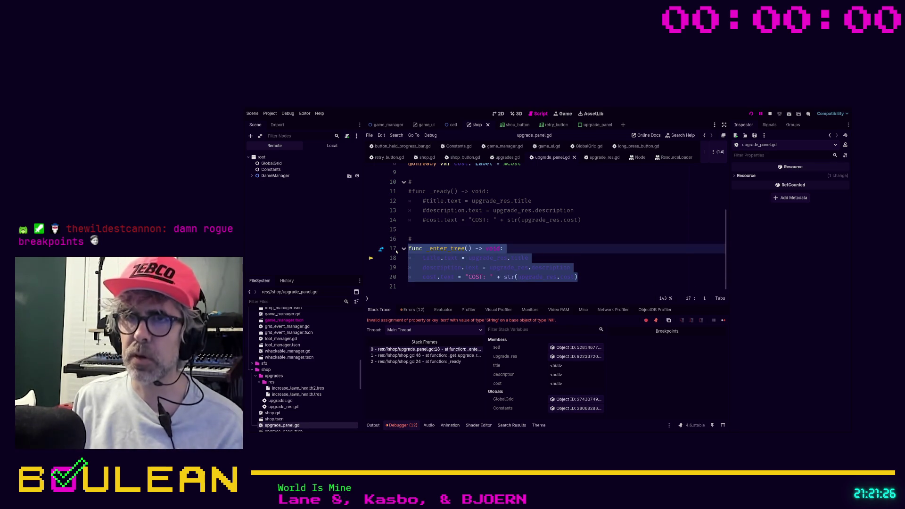
{"action": "key", "text": "ctrl+k"}
{"action": "key", "text": "Down"}
{"action": "key", "text": "Down"}
{"action": "key", "text": "Down"}
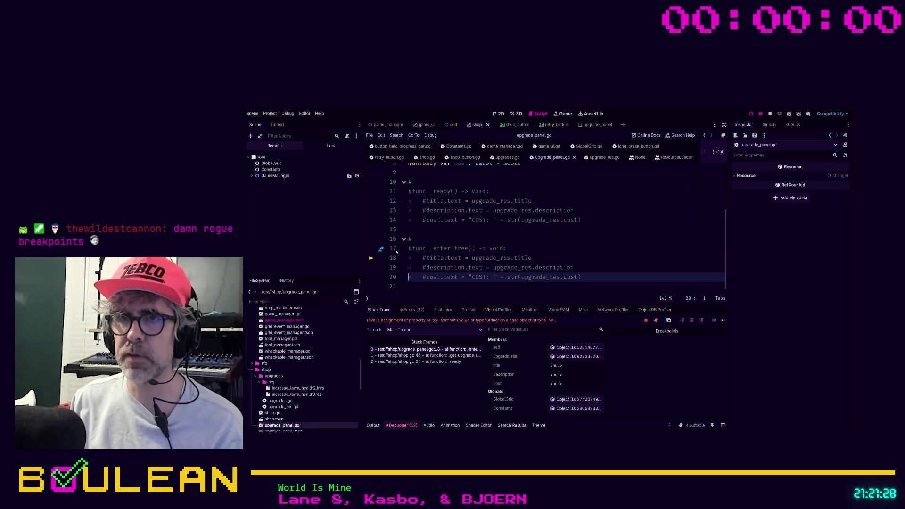
{"action": "key", "text": "Return"}
{"action": "key", "text": "Return"}
{"action": "type", "text": "func _add"}
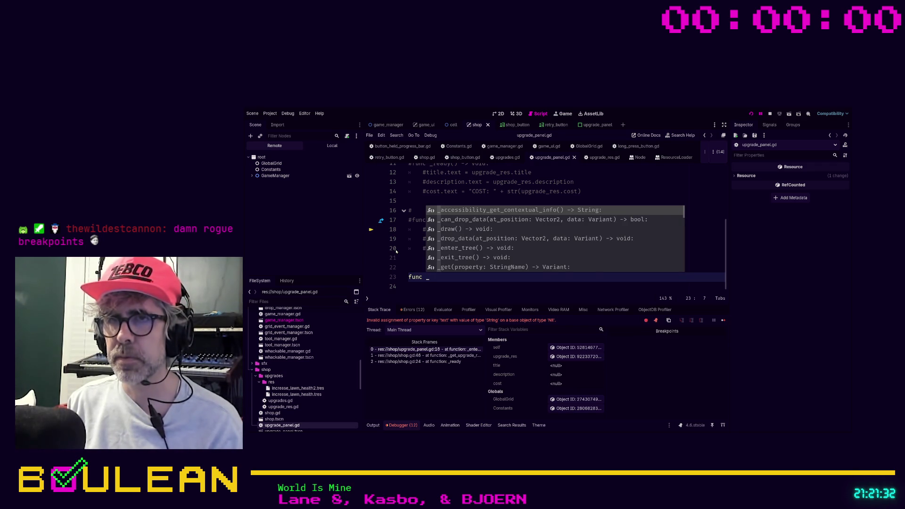
{"action": "type", "text": "_data() -"}
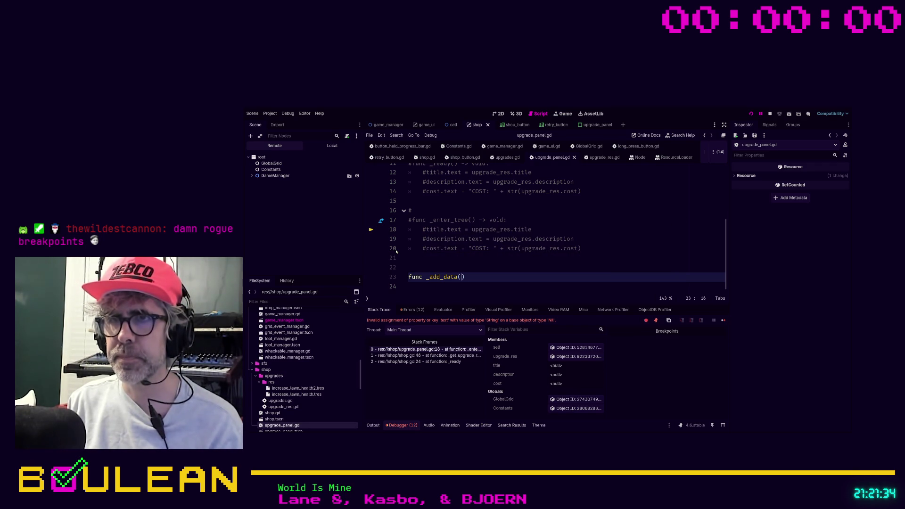
{"action": "type", "text": "> void:"}
{"action": "key", "text": "Return"}
{"action": "key", "text": "ctrl+v"}
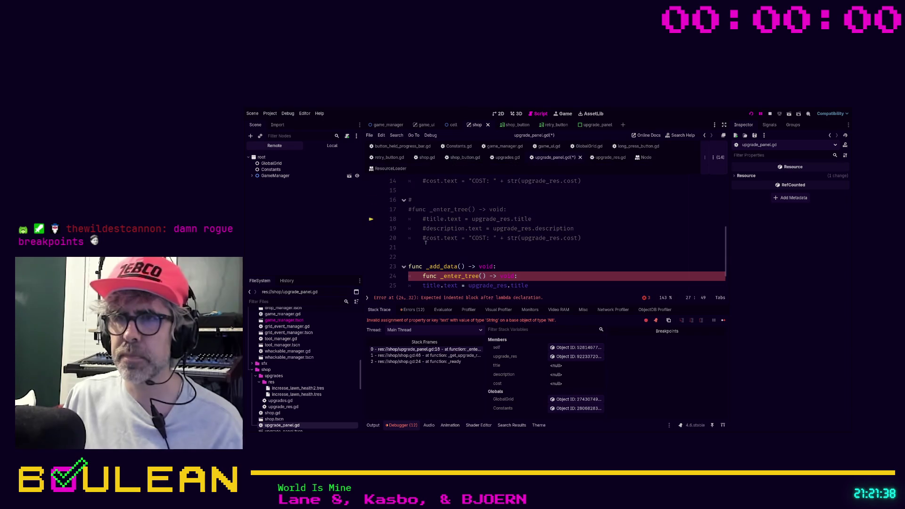
- Remove the duplicated header, rename the function to add_data, save, and open shop_button.gd
{"action": "left_click", "coordinate": [518, 276]}
{"action": "key", "text": "shift+Home"}
{"action": "key", "text": "shift+Home"}
{"action": "key", "text": "ctrl+z"}
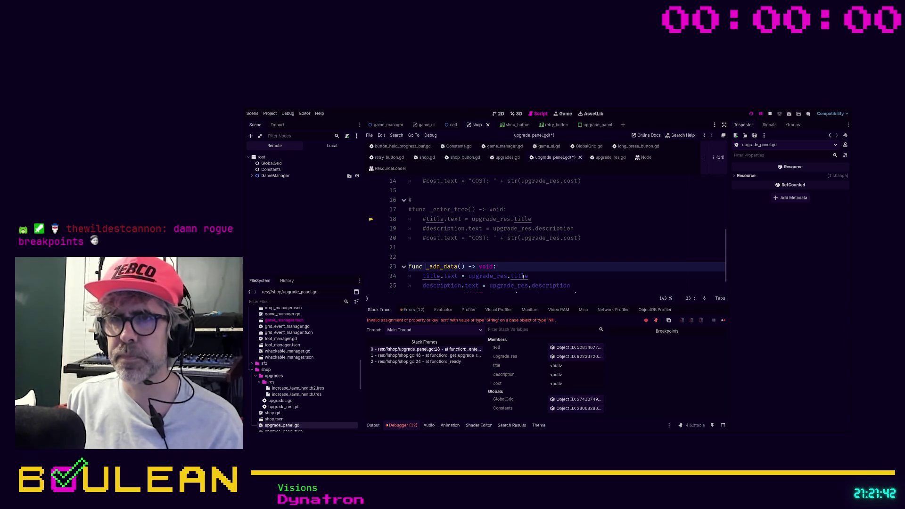
{"action": "key", "text": "Right"}
{"action": "key", "text": "Delete"}
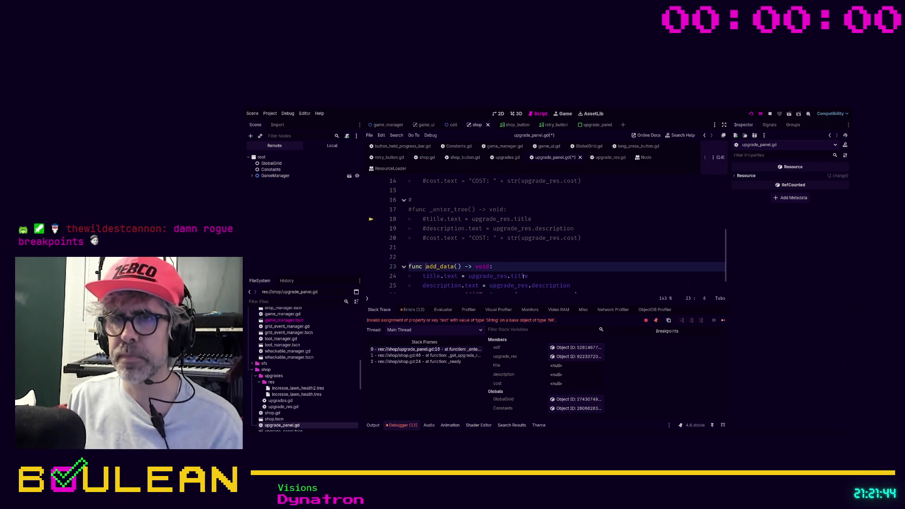
{"action": "scroll", "coordinate": [570, 268], "scroll_direction": "down", "scroll_amount": 1}
{"action": "left_click", "coordinate": [591, 274]}
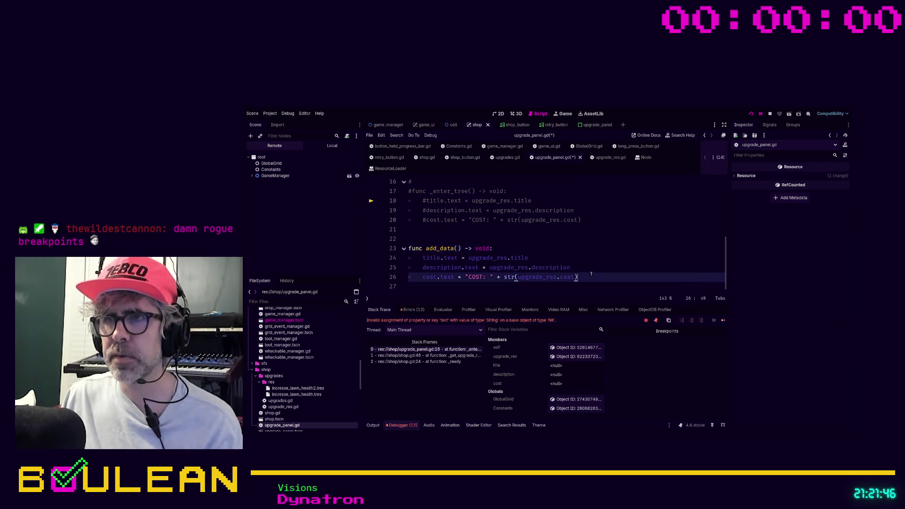
{"action": "key", "text": "ctrl+s"}
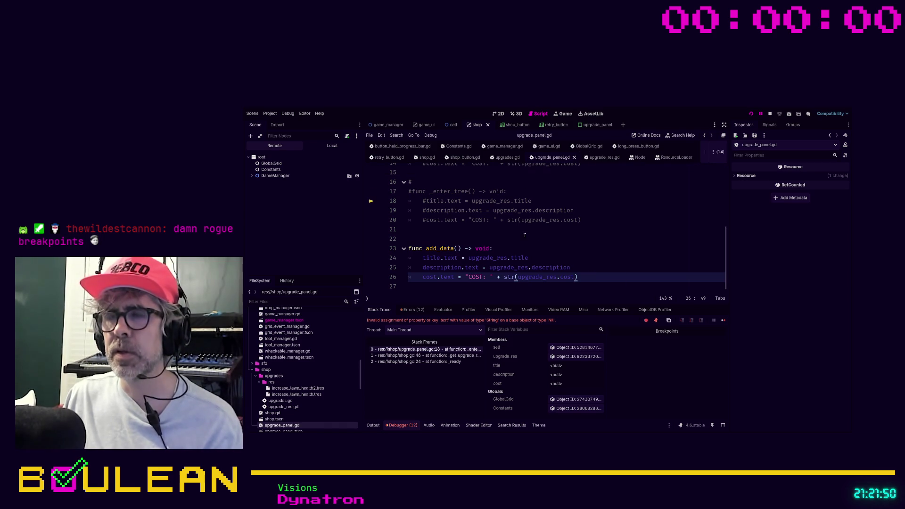
{"action": "left_click", "coordinate": [465, 157]}
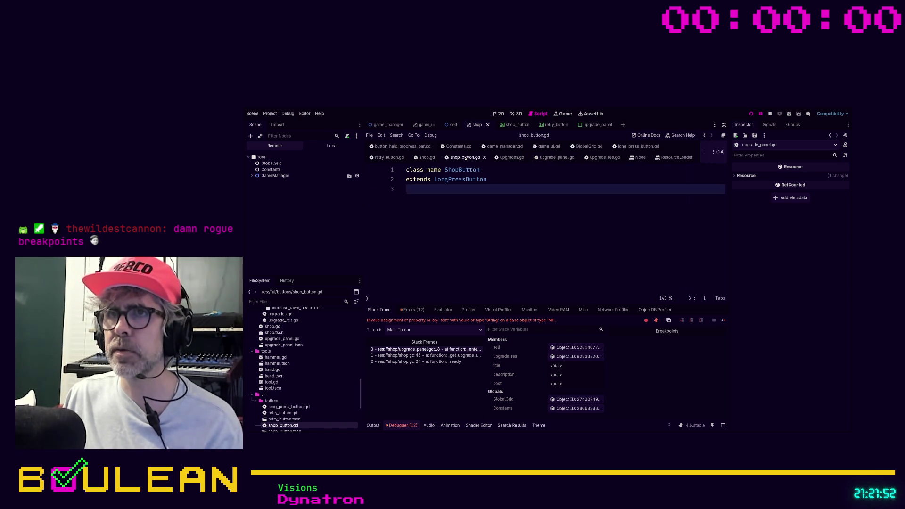
- In shop.gd, declare a new variable upgrade_res typed as UpgradeRes above the panel assignment
{"action": "left_click", "coordinate": [427, 157]}
{"action": "scroll", "coordinate": [492, 238], "scroll_direction": "down", "scroll_amount": 2}
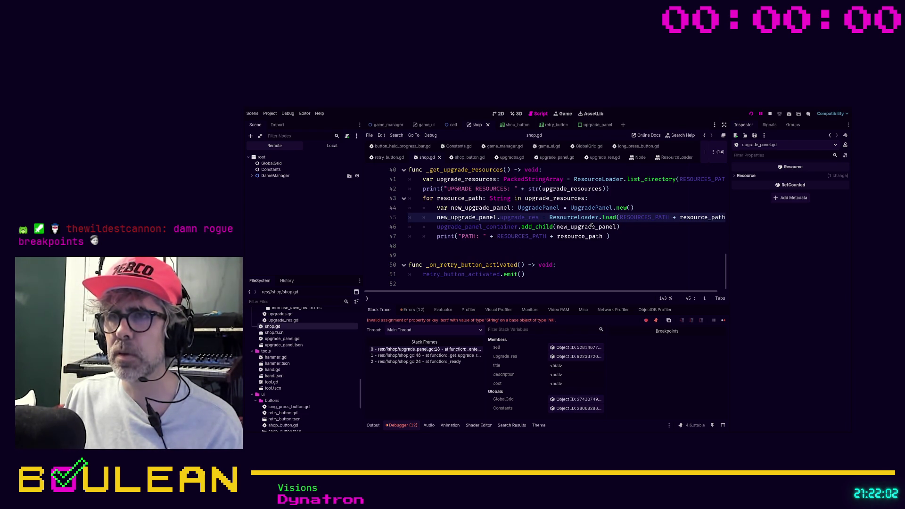
{"action": "left_click", "coordinate": [440, 218]}
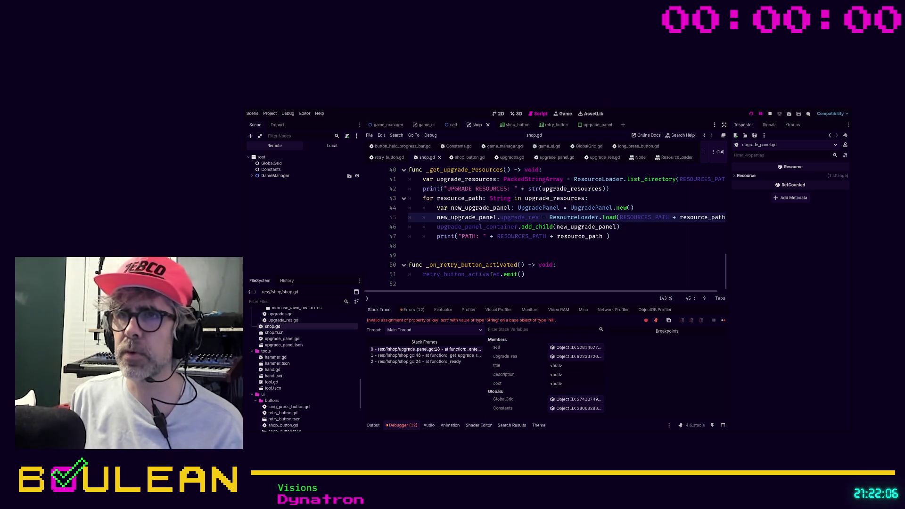
{"action": "key", "text": "Return"}
{"action": "key", "text": "Up"}
{"action": "type", "text": "var upgrade_"}
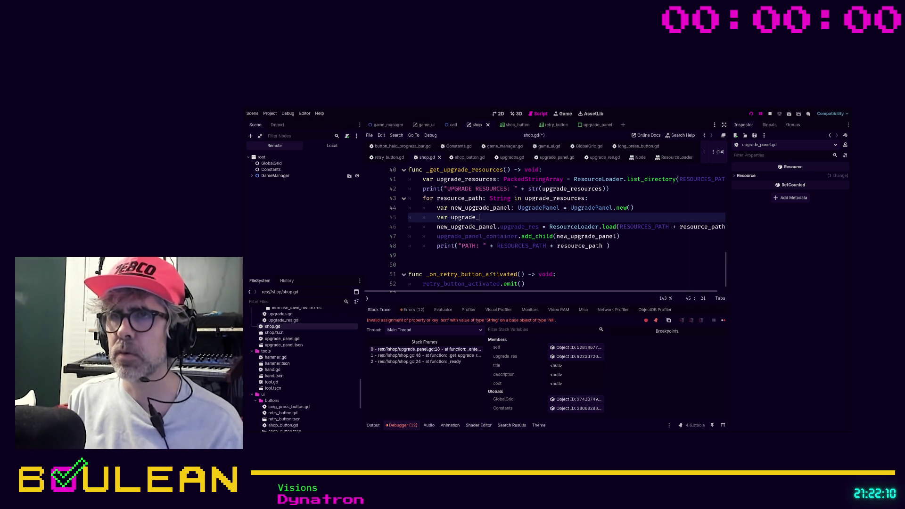
{"action": "type", "text": "res: Upgrad"}
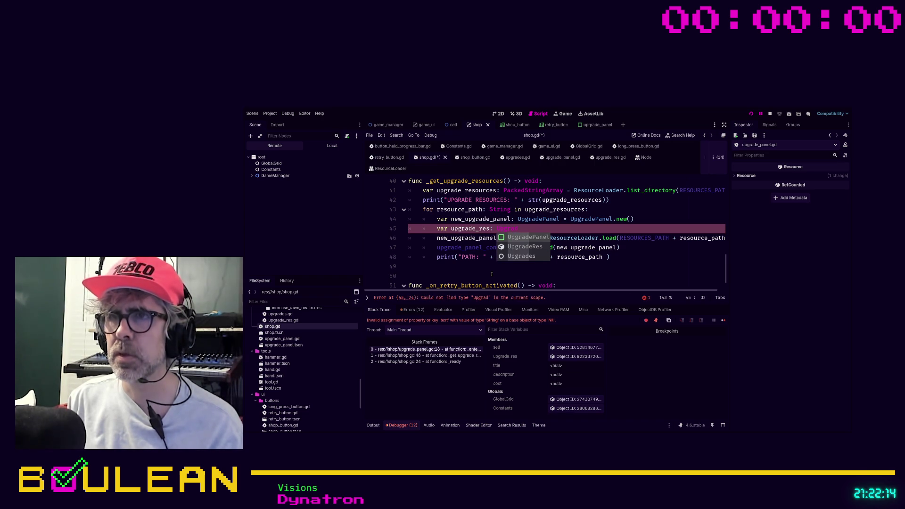
{"action": "key", "text": "Return"}
- Move the ResourceLoader.load call into upgrade_res and set new_upgrade_panel.upgrade_res = upgrade_res
{"action": "key", "text": "Down"}
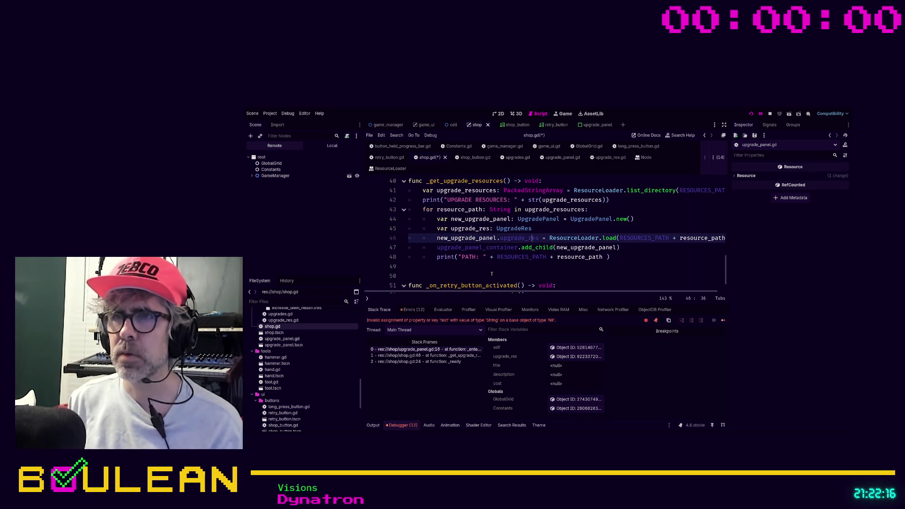
{"action": "key", "text": "shift+End"}
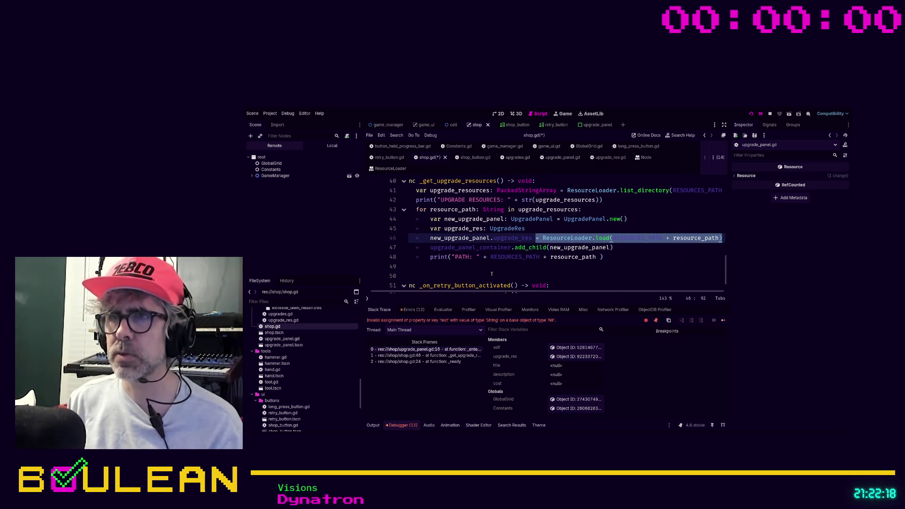
{"action": "key", "text": "ctrl+x"}
{"action": "key", "text": "Up"}
{"action": "key", "text": "ctrl+v"}
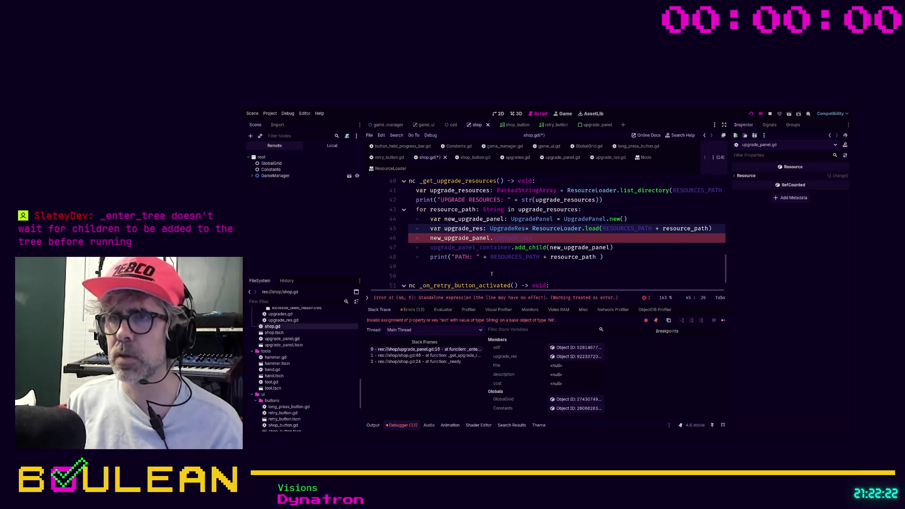
{"action": "key", "text": "Right"}
{"action": "key", "text": "Right"}
{"action": "key", "text": "Right"}
{"action": "key", "text": "Right"}
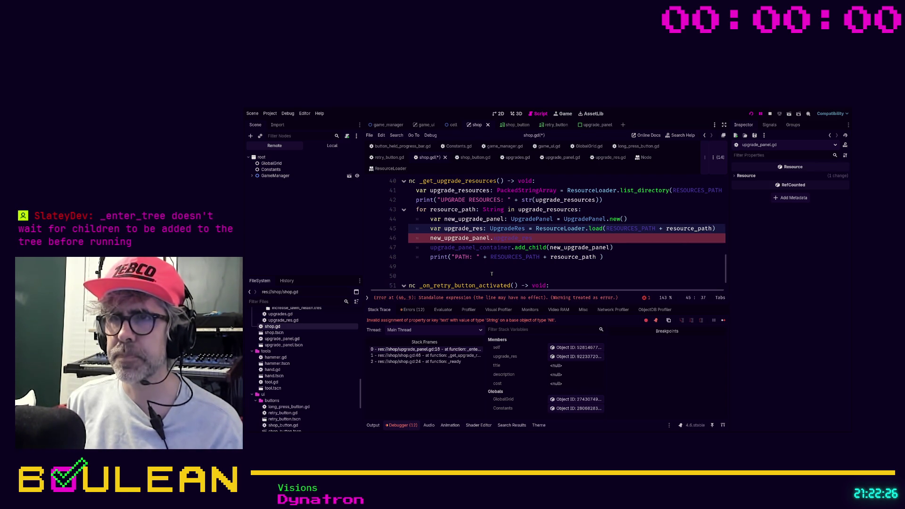
{"action": "key", "text": "Down"}
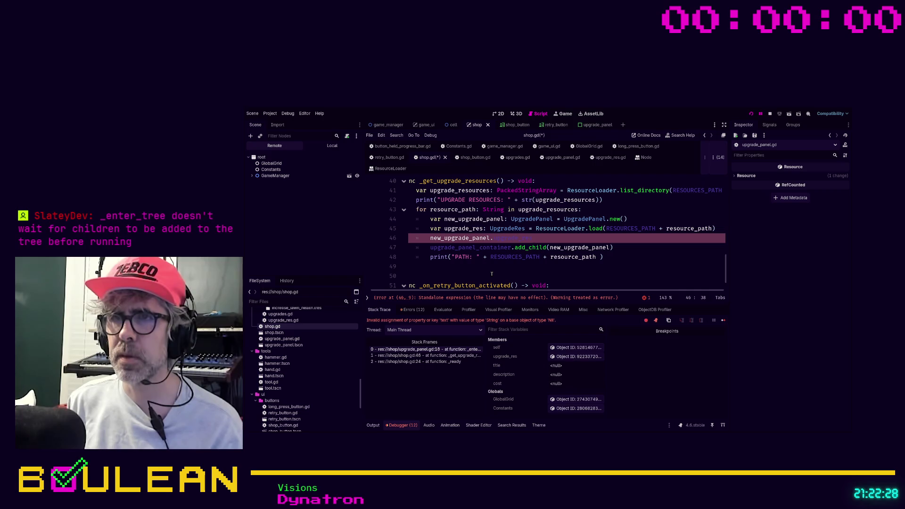
{"action": "type", "text": "= upgra"}
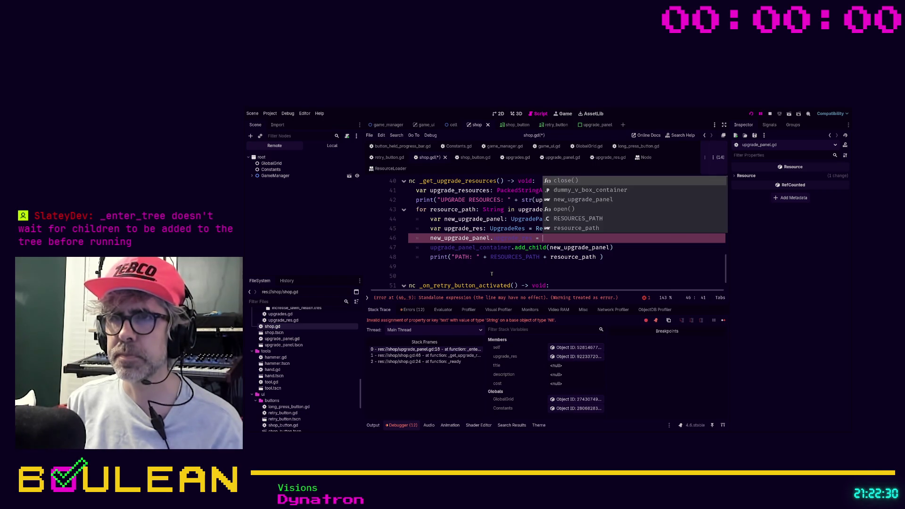
{"action": "type", "text": "de_res"}
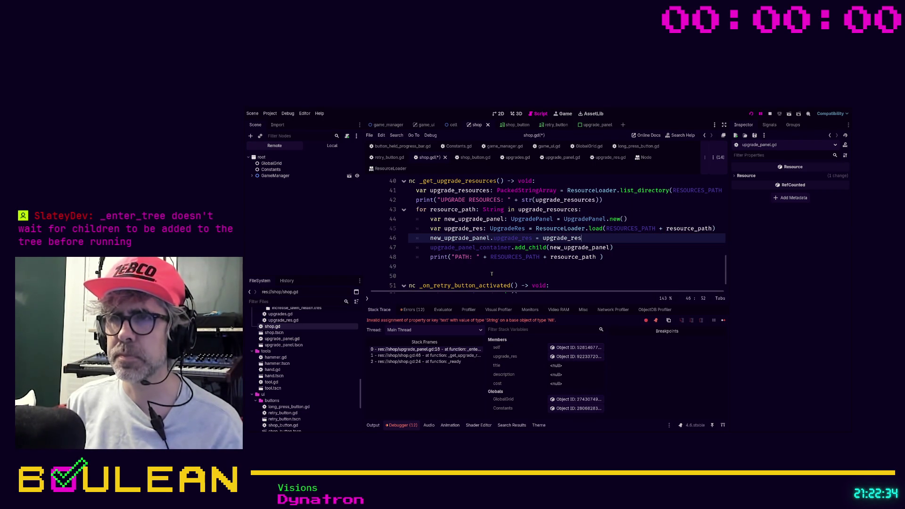
- Start an upgrade_panel_container.add call on a new line after the print statement
{"action": "key", "text": "Down"}
{"action": "key", "text": "Down"}
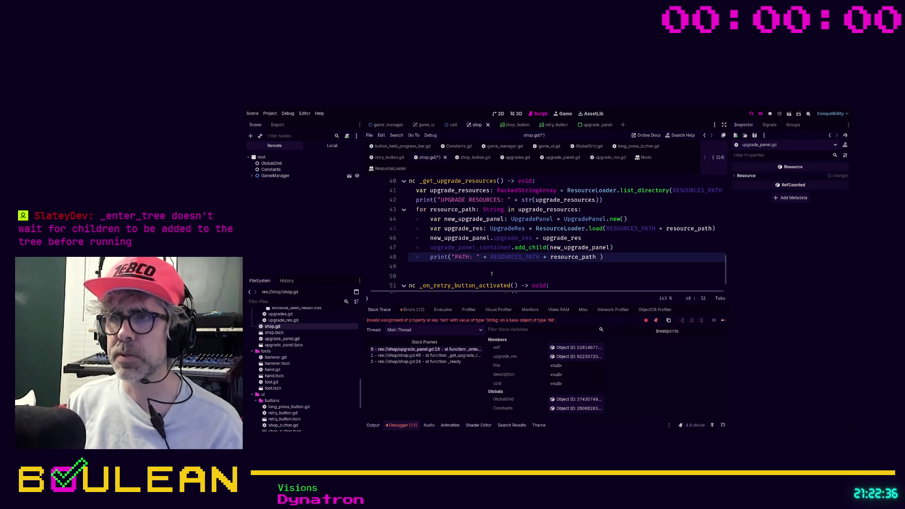
{"action": "key", "text": "Return"}
{"action": "type", "text": "upgrade_p"}
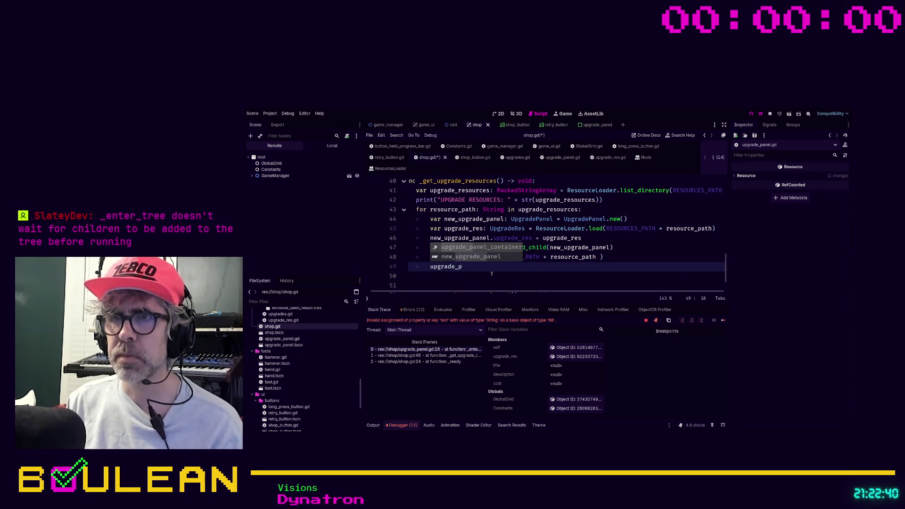
{"action": "key", "text": "Return"}
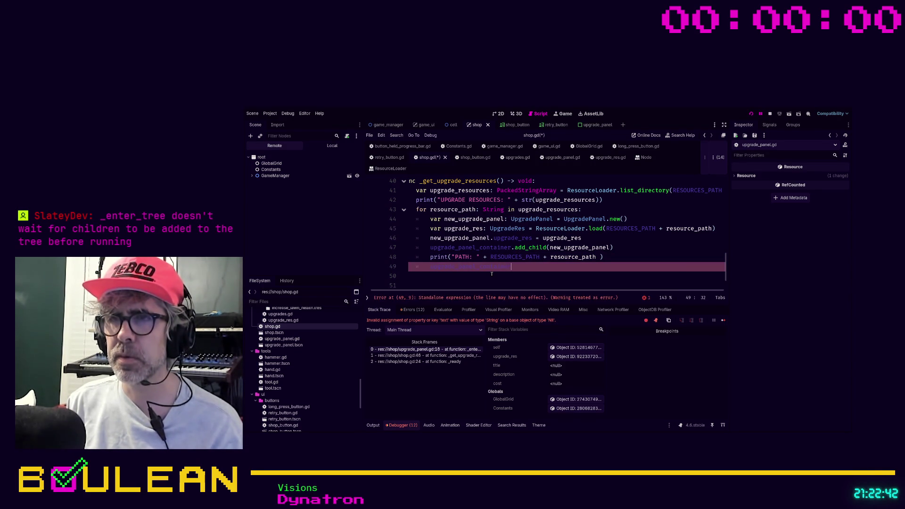
{"action": "type", "text": ".ad"}
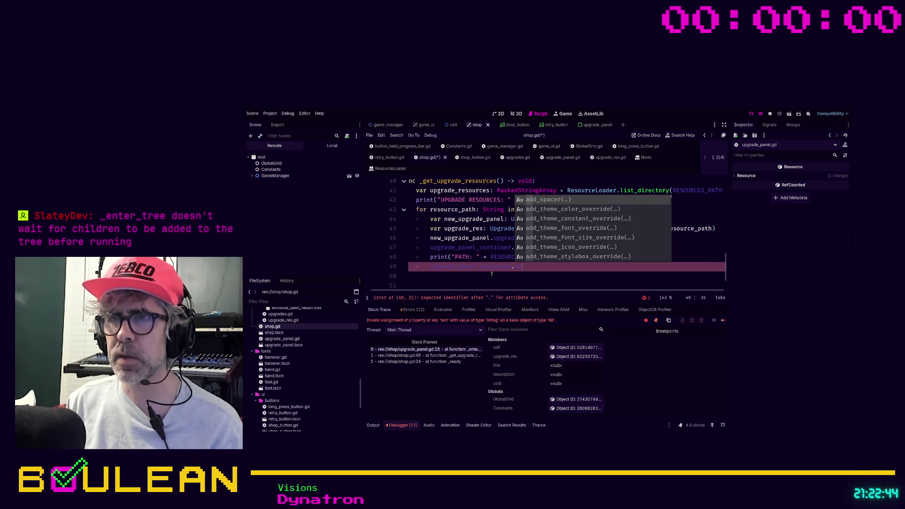
{"action": "type", "text": "d"}
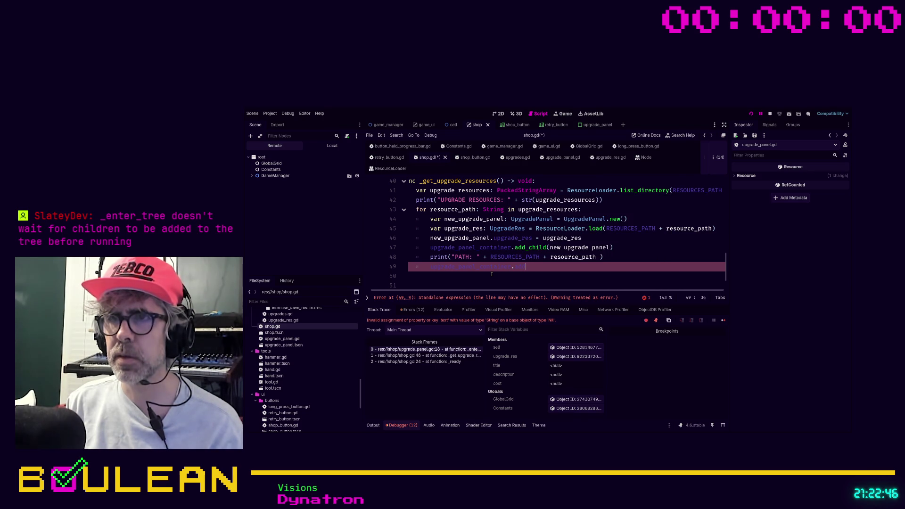
{"action": "type", "text": "(_c"}
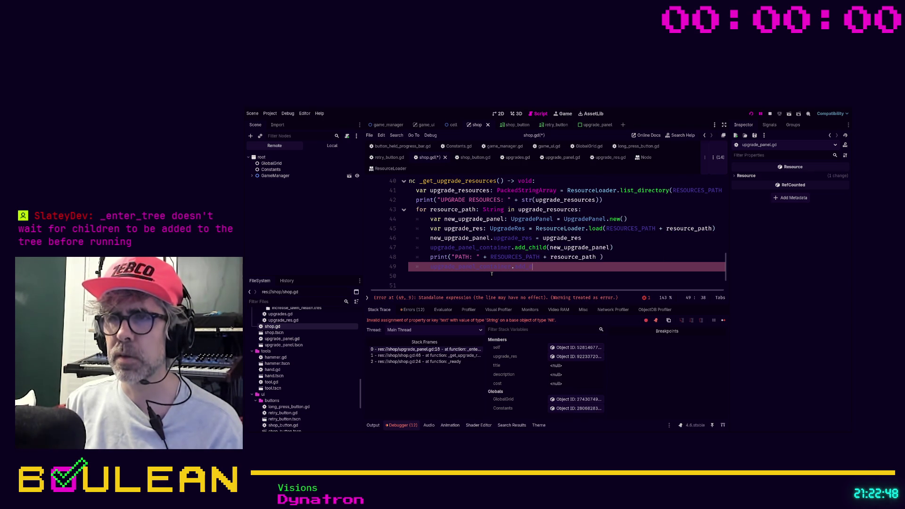
- Check the ResourceLoader help, upgrade_res.gd and upgrade_panel.gd, then select the unfinished line 49 in shop.gd
{"action": "left_click", "coordinate": [405, 169]}
{"action": "left_click", "coordinate": [411, 168]}
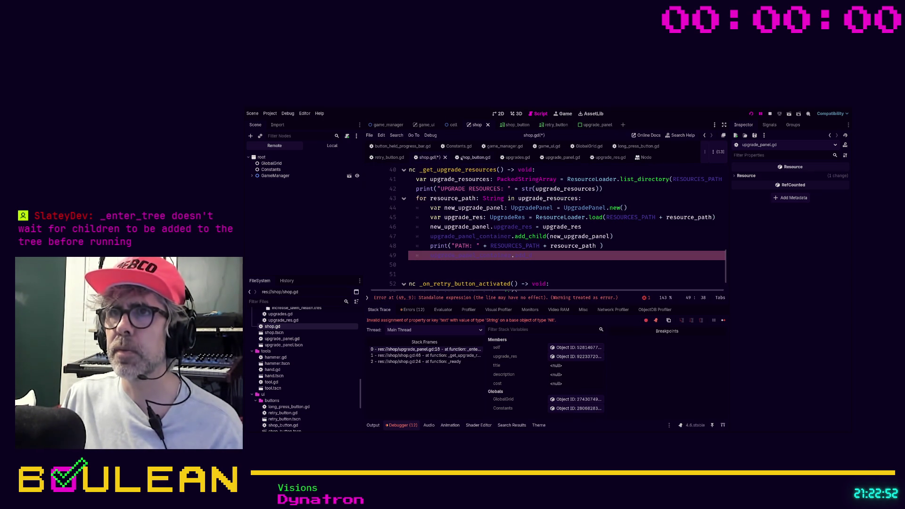
{"action": "left_click", "coordinate": [491, 157]}
{"action": "left_click", "coordinate": [496, 158]}
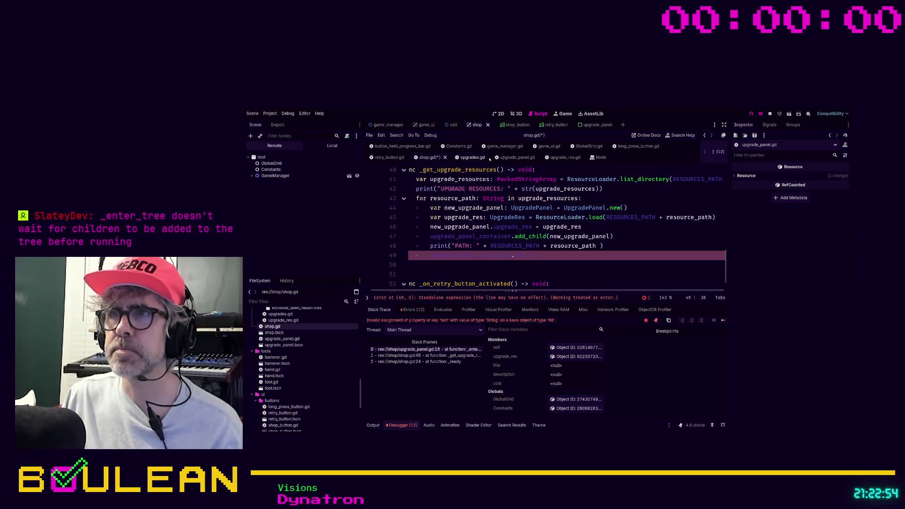
{"action": "left_click", "coordinate": [555, 159]}
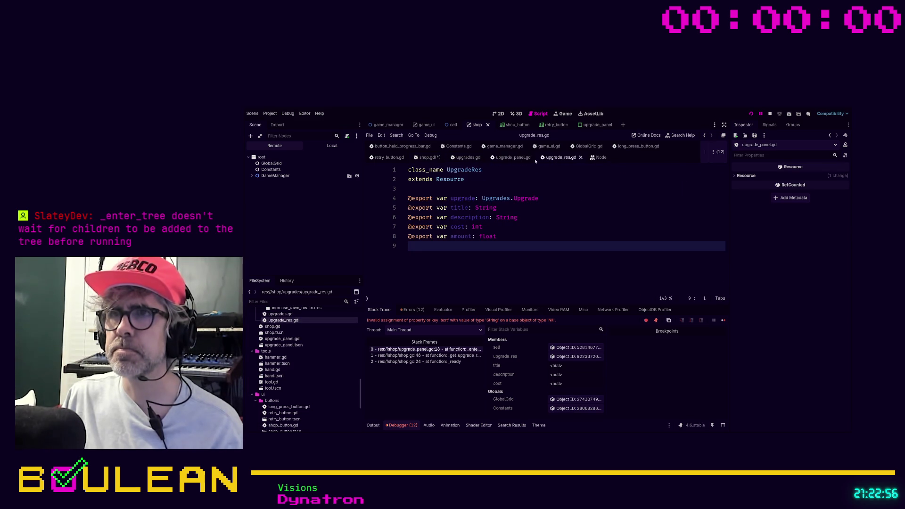
{"action": "left_click", "coordinate": [507, 159]}
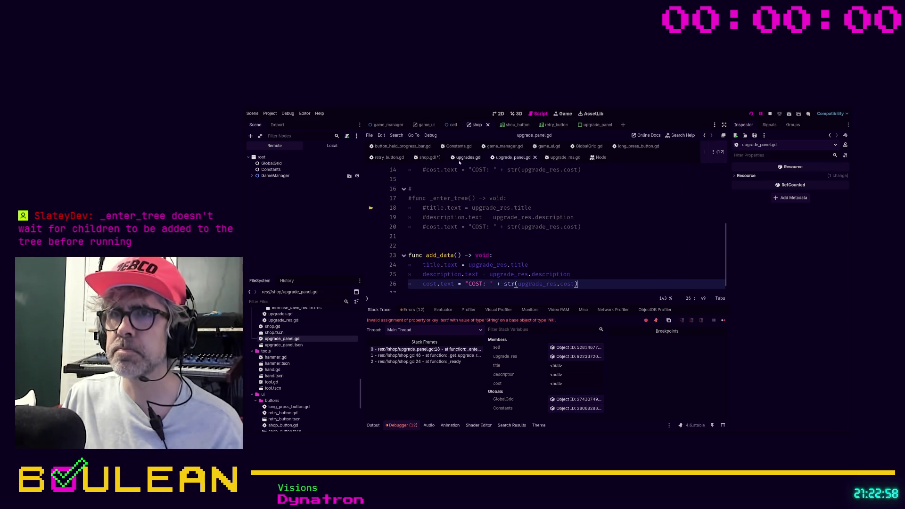
{"action": "scroll", "coordinate": [429, 170], "scroll_direction": "up", "scroll_amount": 4}
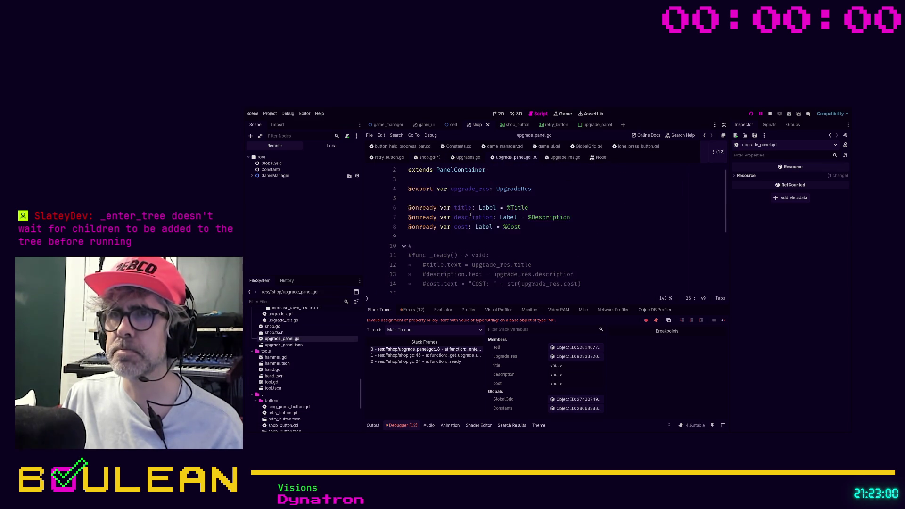
{"action": "left_click", "coordinate": [429, 159]}
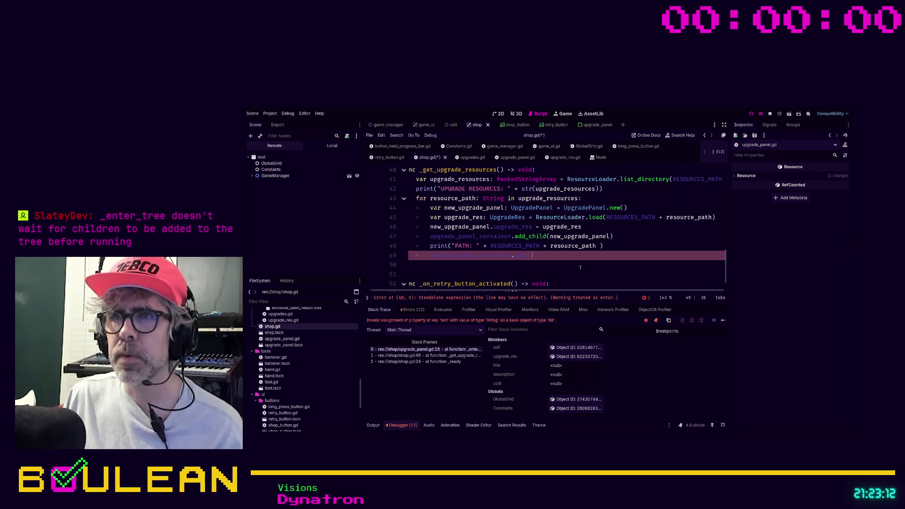
{"action": "key", "text": "shift+Home"}
- Replace line 49 with new_upgrade_panel.add_data(), then save and rerun the game
{"action": "type", "text": "new_up"}
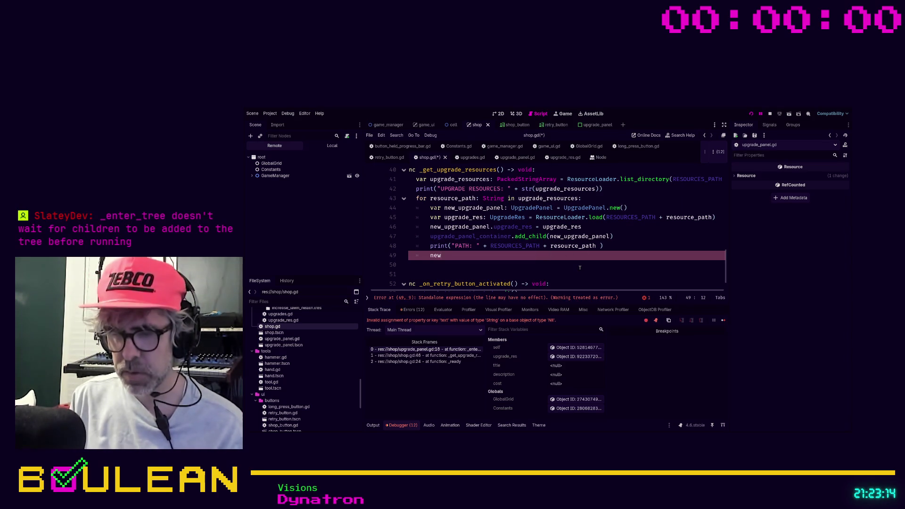
{"action": "key", "text": "Return"}
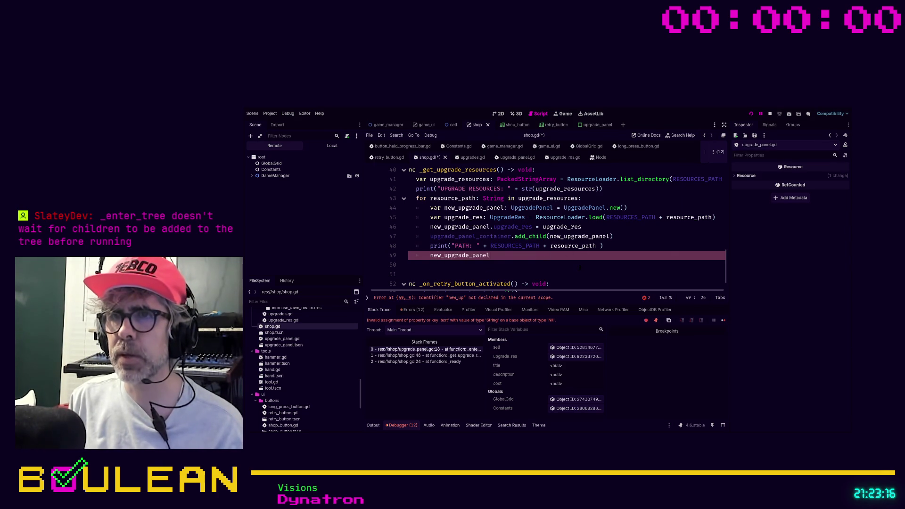
{"action": "type", "text": ".add"}
{"action": "key", "text": "Return"}
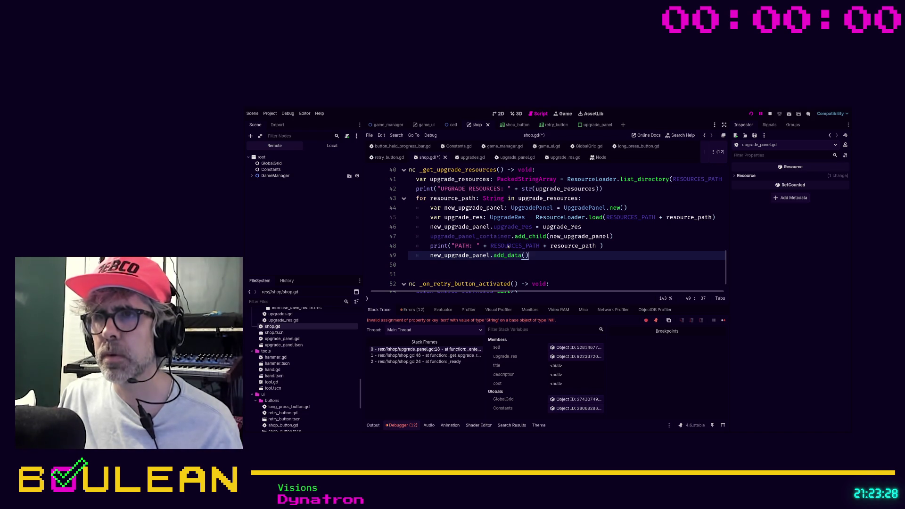
{"action": "key", "text": "Down"}
{"action": "key", "text": "F5"}
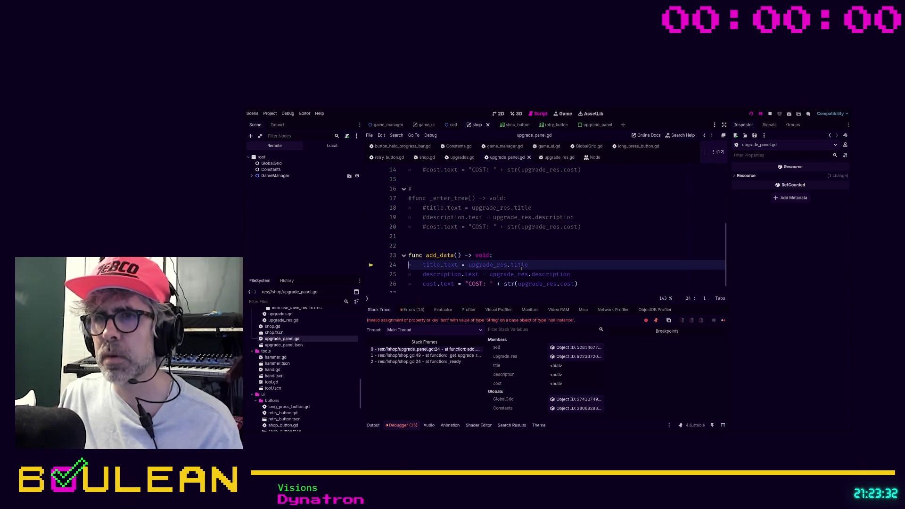
- Add a print(upgrade_res) debug line above line 46 in shop.gd
{"action": "scroll", "coordinate": [518, 259], "scroll_direction": "up", "scroll_amount": 5}
{"action": "scroll", "coordinate": [510, 244], "scroll_direction": "down", "scroll_amount": 5}
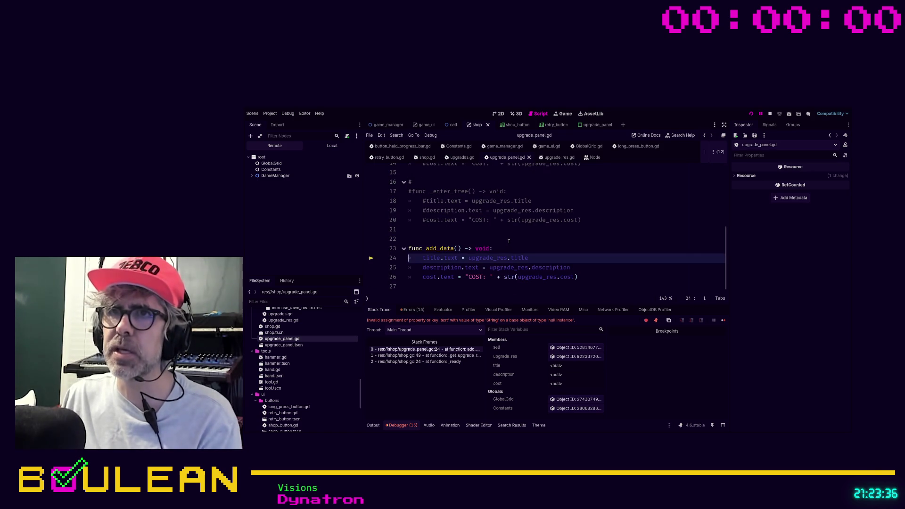
{"action": "left_click", "coordinate": [425, 158]}
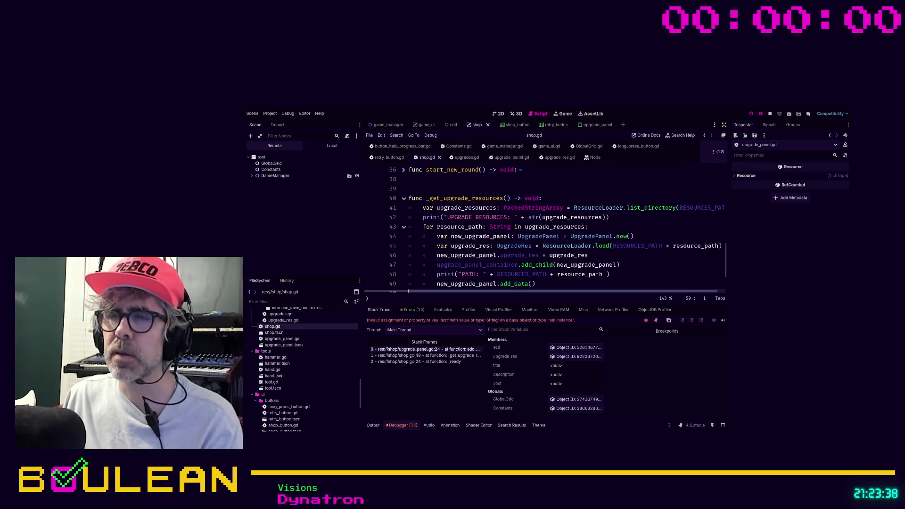
{"action": "scroll", "coordinate": [438, 189], "scroll_direction": "down", "scroll_amount": 1}
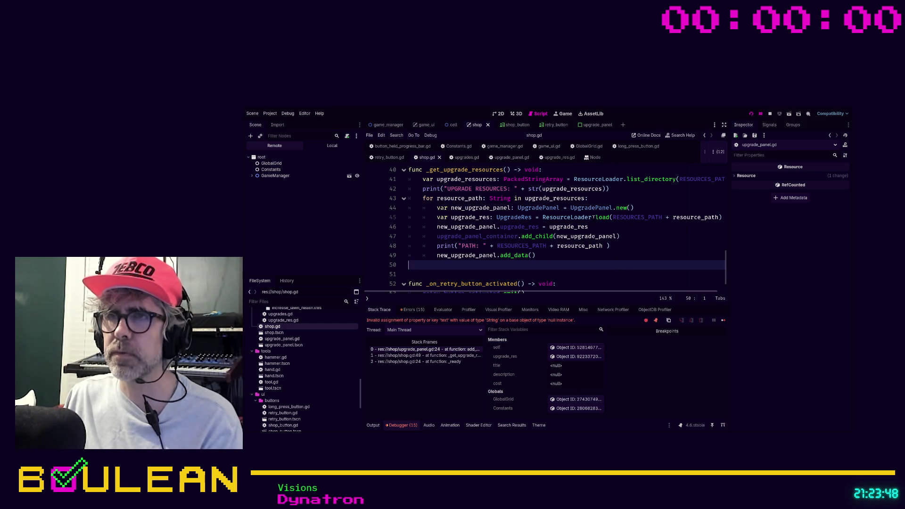
{"action": "left_click", "coordinate": [439, 227]}
{"action": "key", "text": "Return"}
{"action": "key", "text": "Up"}
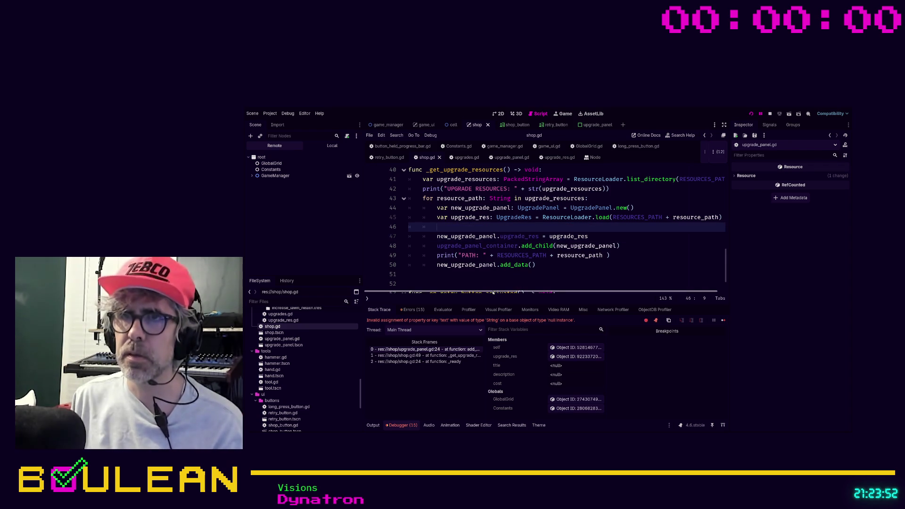
{"action": "type", "text": "print("}
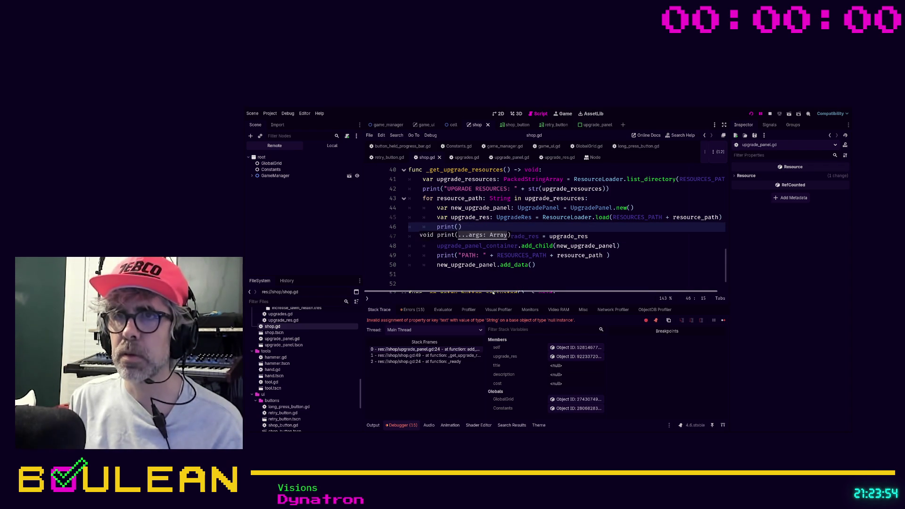
{"action": "type", "text": "\"UPGR"}
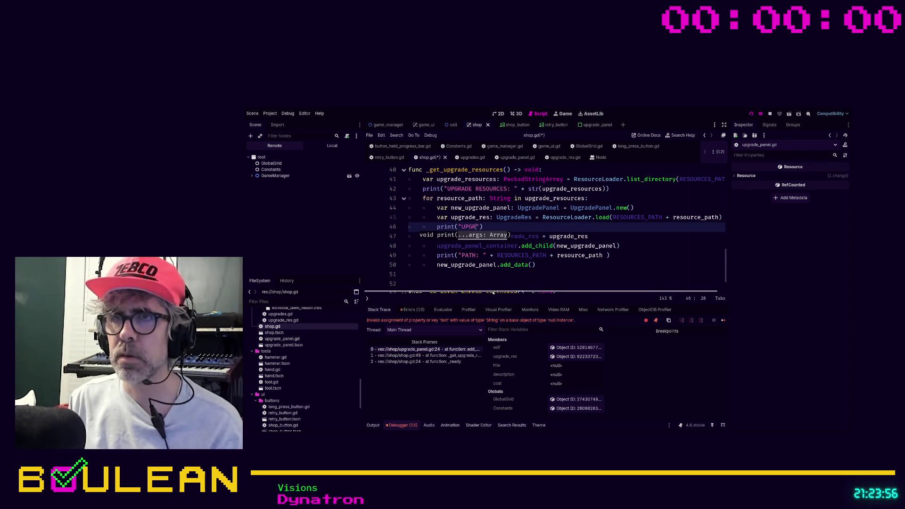
{"action": "key", "text": "BackSpace"}
{"action": "type", "text": "upgrade_res"}
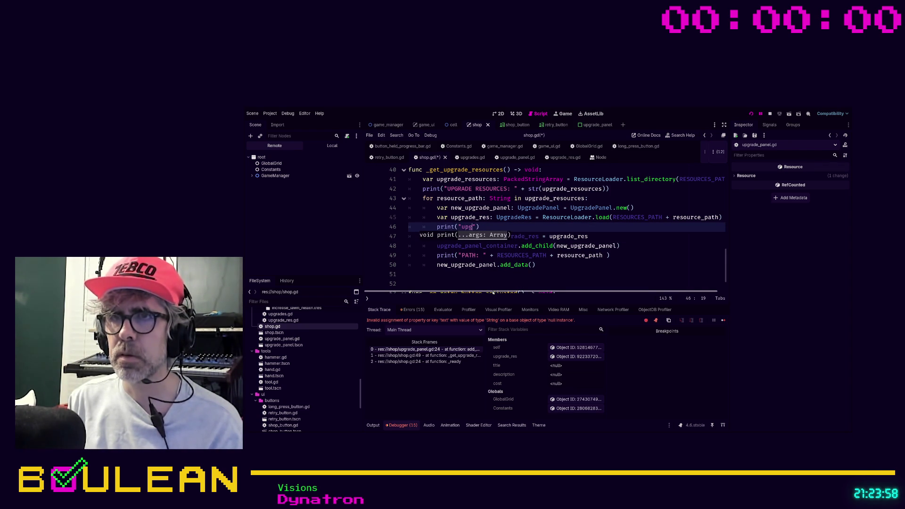
{"action": "type", "text": ": \" +"}
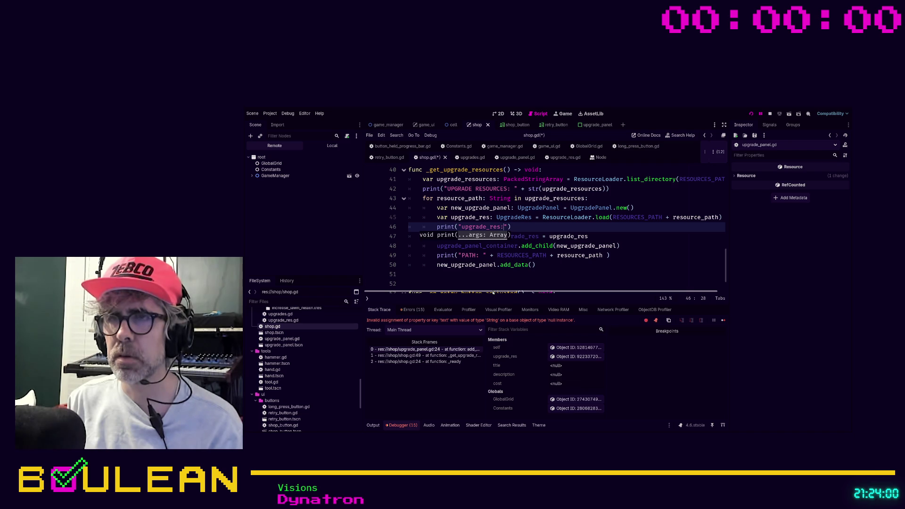
{"action": "type", "text": " s"}
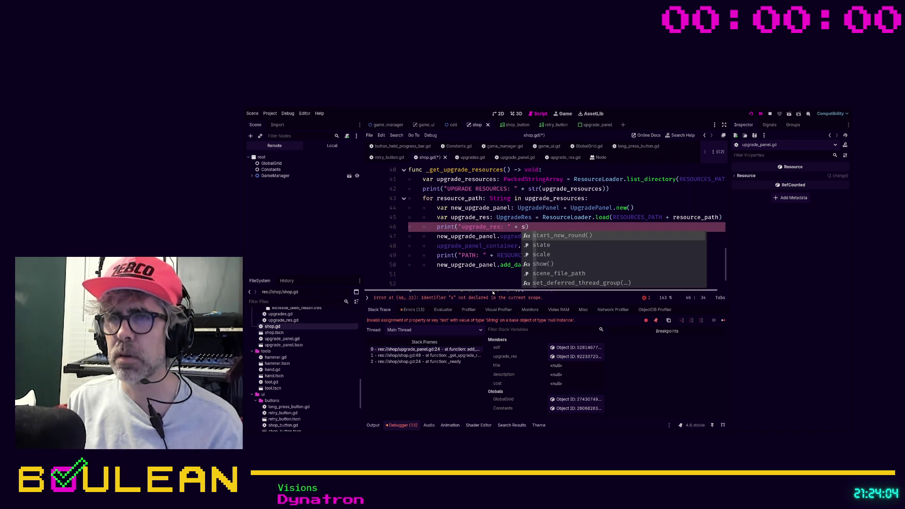
{"action": "key", "text": "BackSpace"}
{"action": "key", "text": "BackSpace"}
{"action": "key", "text": "BackSpace"}
{"action": "type", "text": "+"}
{"action": "key", "text": "BackSpace"}
{"action": "key", "text": "BackSpace"}
{"action": "key", "text": "BackSpace"}
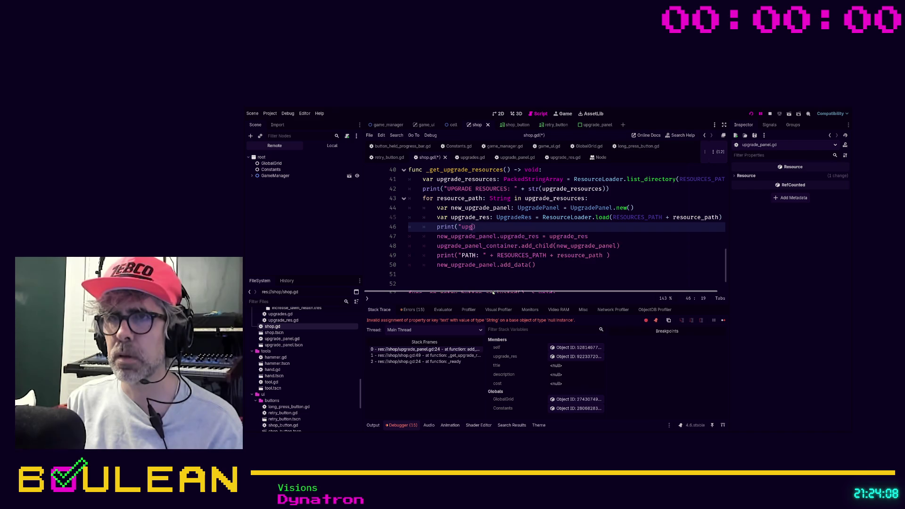
{"action": "type", "text": "upgrade_res"}
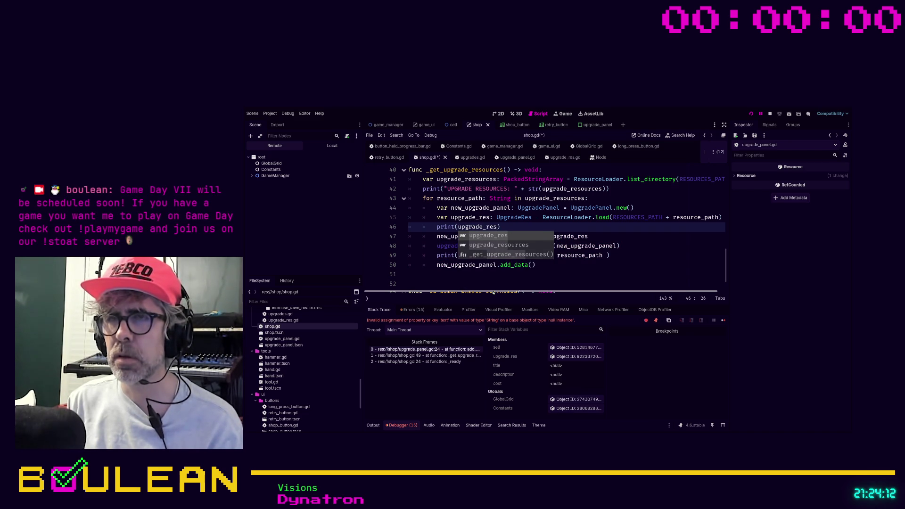
- Save shop.gd and rerun the game to reproduce the error
{"action": "key", "text": "ctrl+s"}
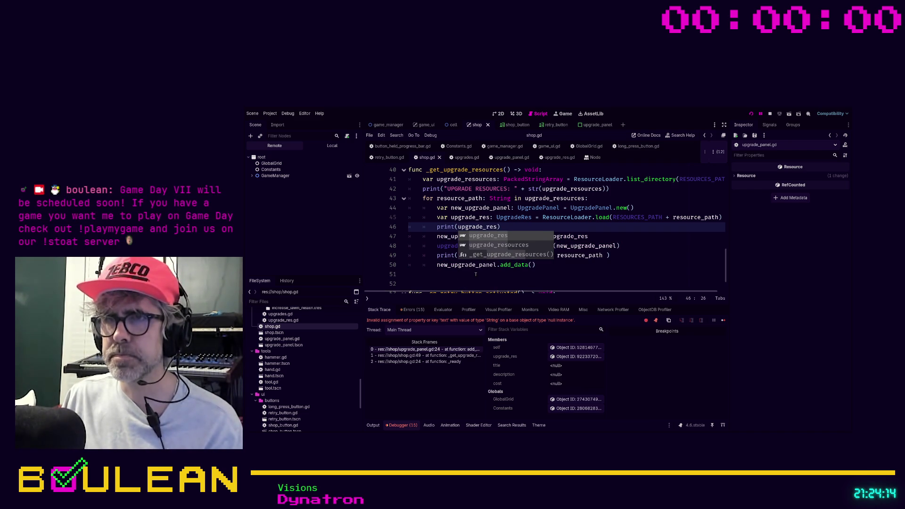
{"action": "left_click", "coordinate": [478, 276]}
{"action": "key", "text": "F5"}
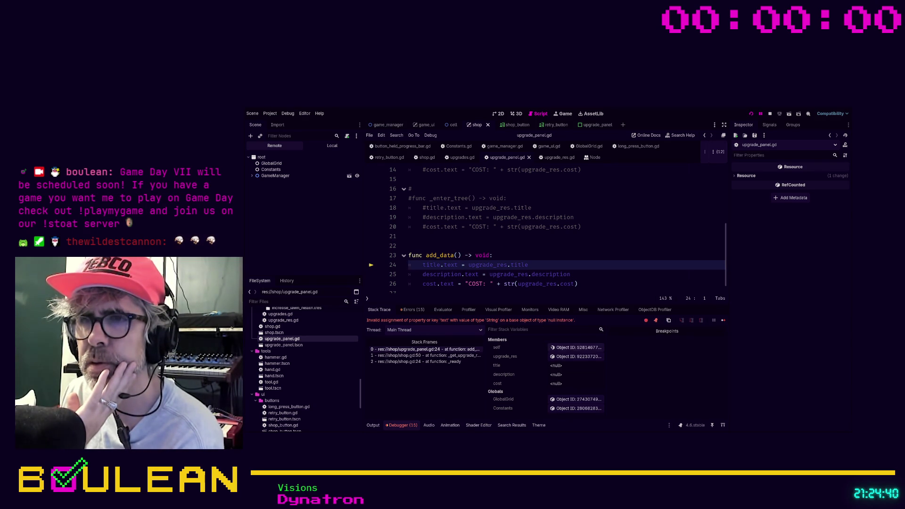
- Open the live upgrade_res object in the Inspector to see its title, description and 1.00 cost
{"action": "left_click", "coordinate": [559, 357]}
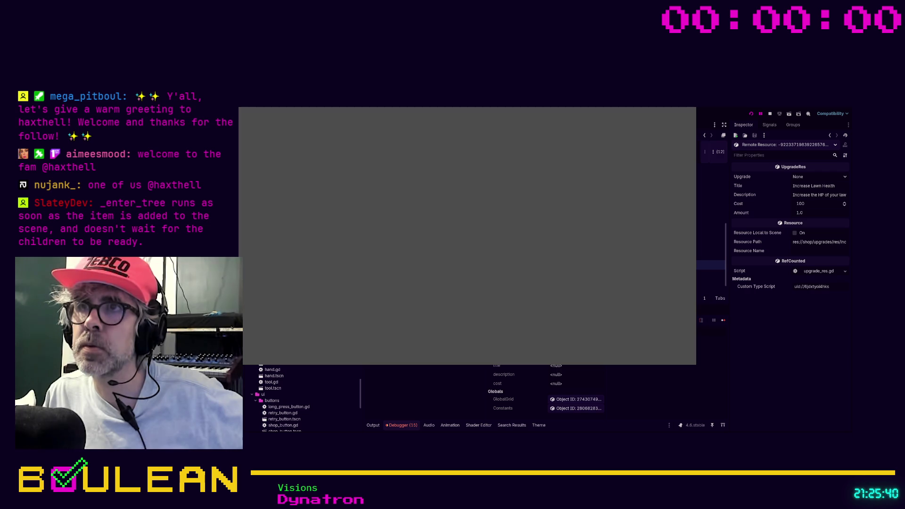
- Stop the game and select the HBoxContainer and its Title, Description and Cost labels
{"action": "left_click", "coordinate": [771, 114]}
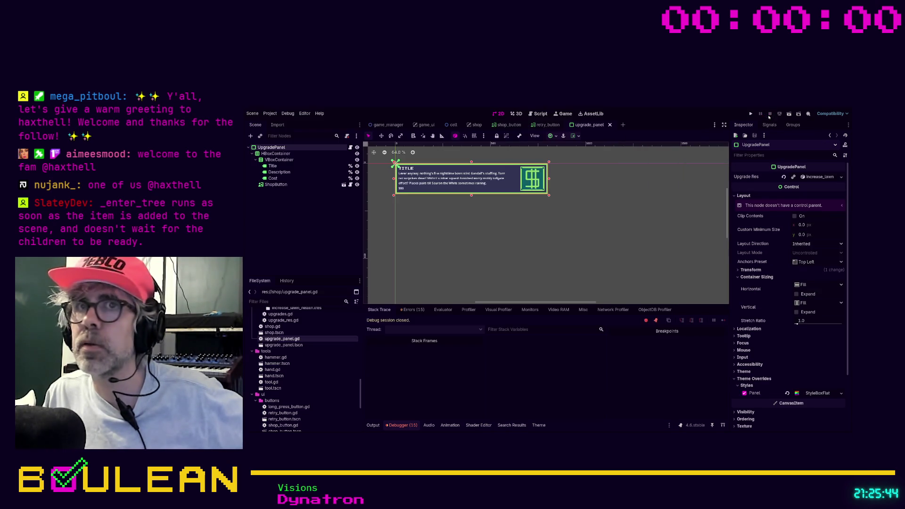
{"action": "left_click", "coordinate": [277, 154]}
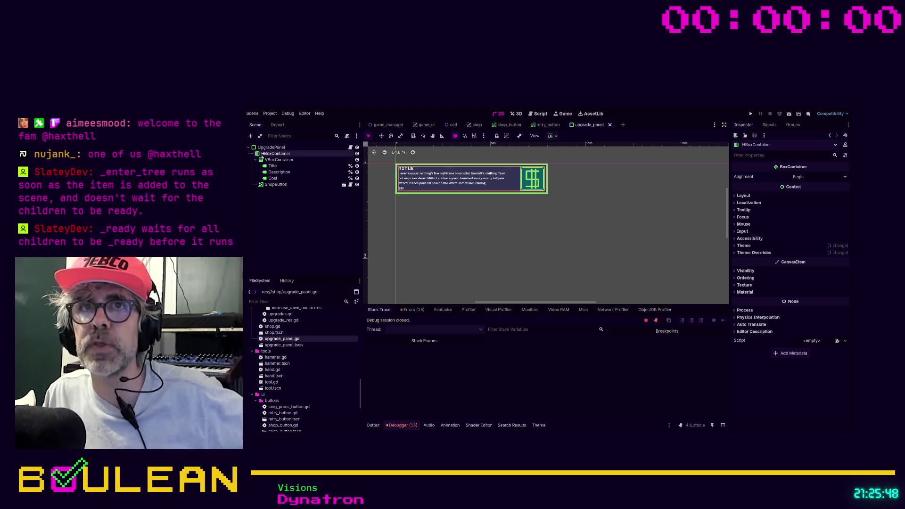
{"action": "left_click", "coordinate": [278, 160]}
{"action": "left_click", "coordinate": [273, 166]}
{"action": "left_click", "coordinate": [279, 173]}
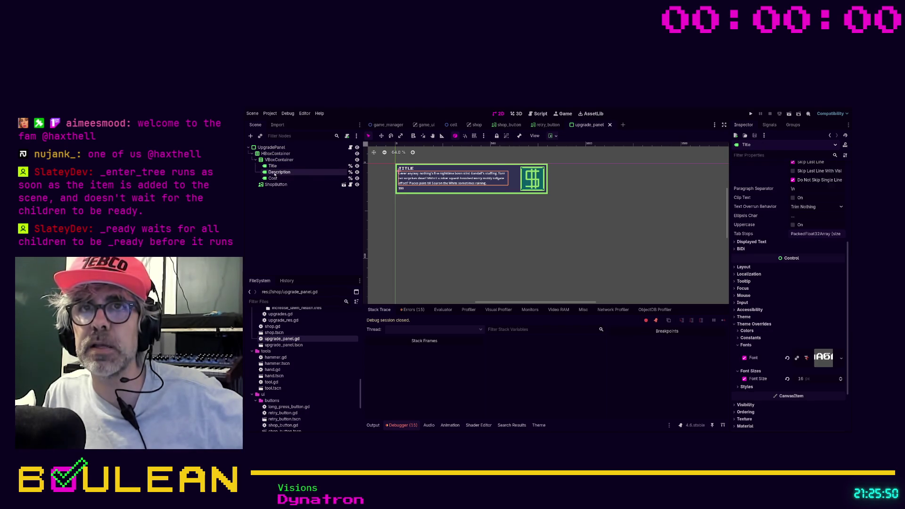
{"action": "left_click", "coordinate": [274, 178]}
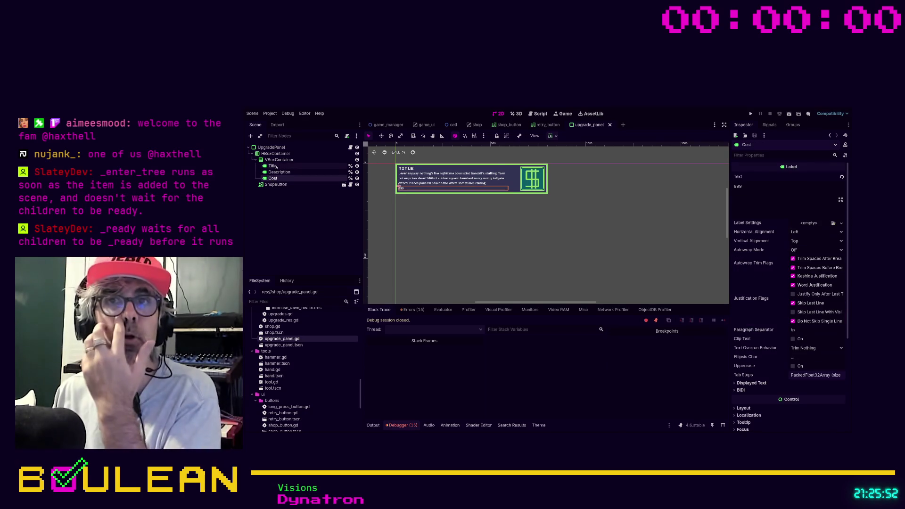
- Re-check the Title, Cost and Description labels, then return to upgrade_panel.gd in the Script workspace
{"action": "left_click", "coordinate": [275, 167]}
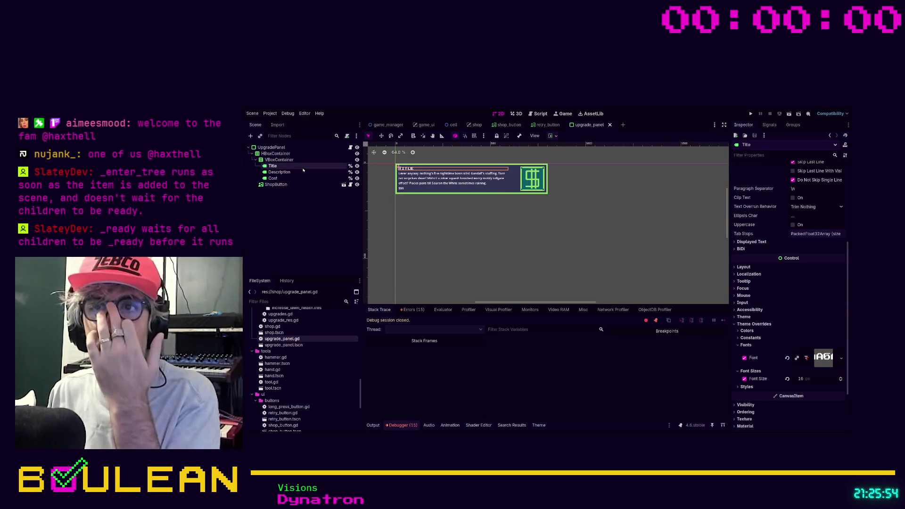
{"action": "left_click", "coordinate": [279, 172]}
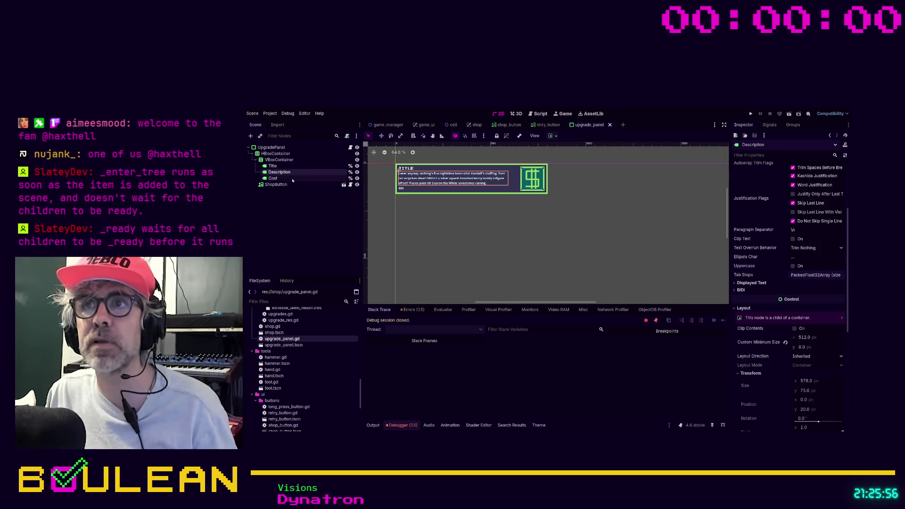
{"action": "left_click", "coordinate": [273, 178]}
{"action": "left_click", "coordinate": [273, 166]}
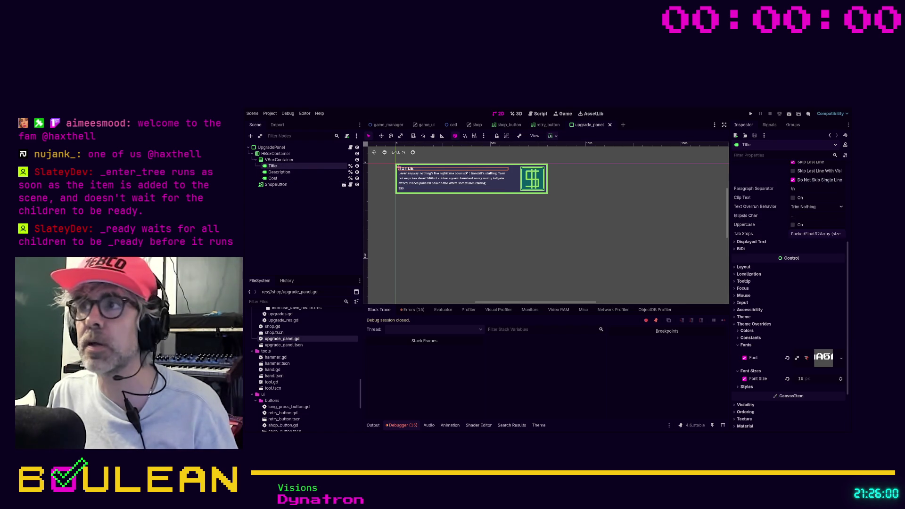
{"action": "scroll", "coordinate": [764, 172], "scroll_direction": "up", "scroll_amount": 5}
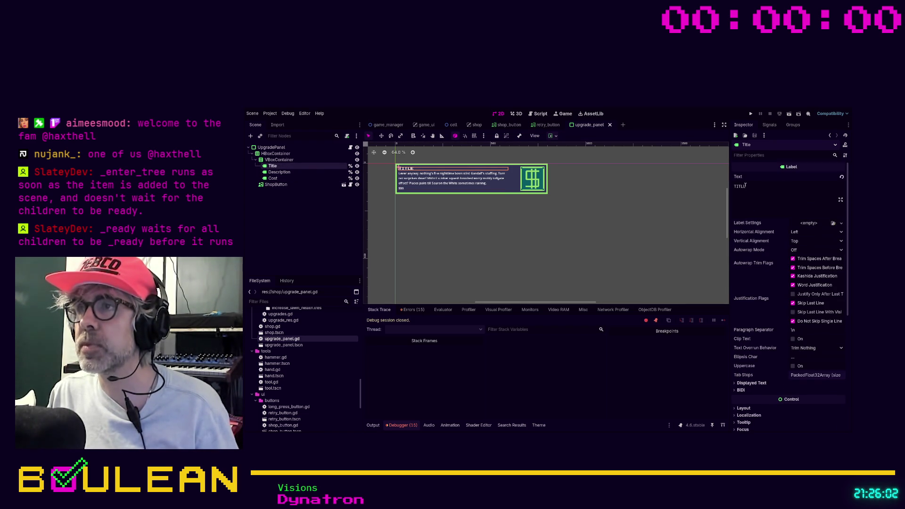
{"action": "left_click", "coordinate": [297, 172]}
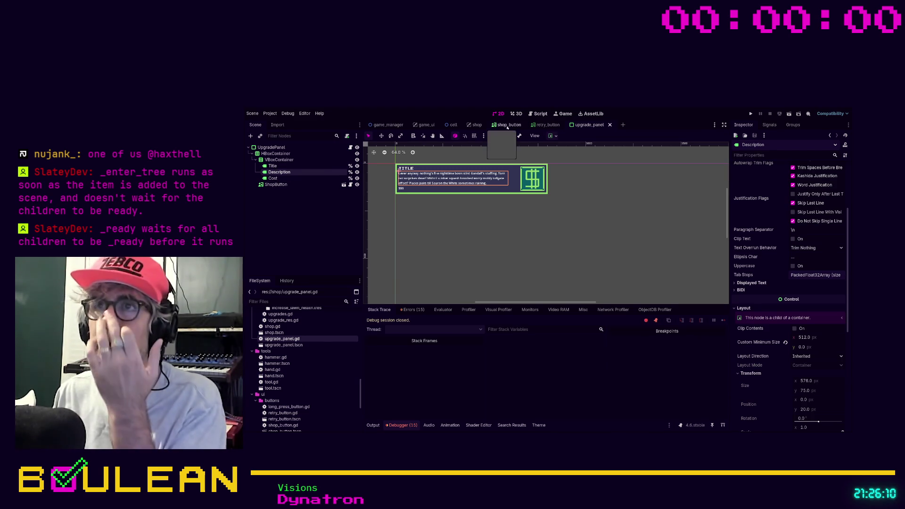
{"action": "left_click", "coordinate": [540, 114]}
{"action": "scroll", "coordinate": [514, 175], "scroll_direction": "up", "scroll_amount": 3}
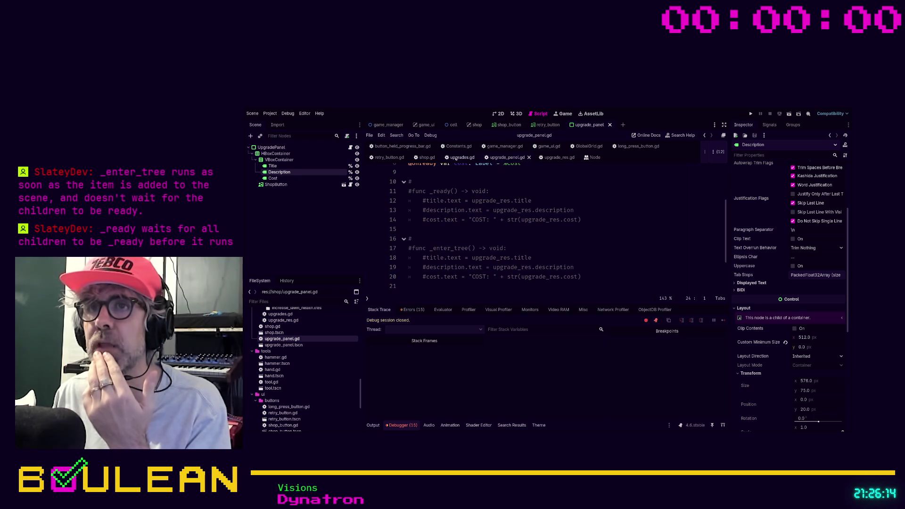
- Filter FileSystem for 'upgrad' and preload upgrade_panel.tscn as an UPGRADE_PANEL constant in shop.gd
{"action": "left_click", "coordinate": [427, 157]}
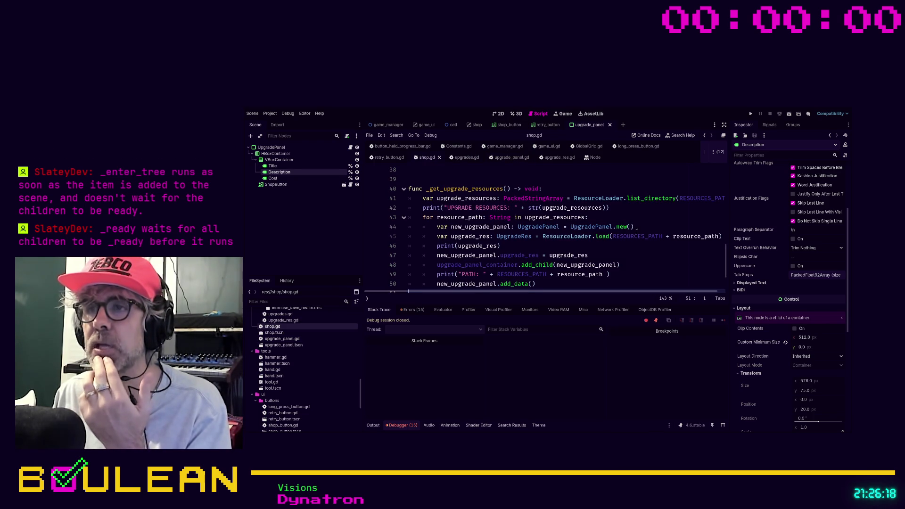
{"action": "left_click_drag", "start_coordinate": [637, 228], "coordinate": [435, 227]}
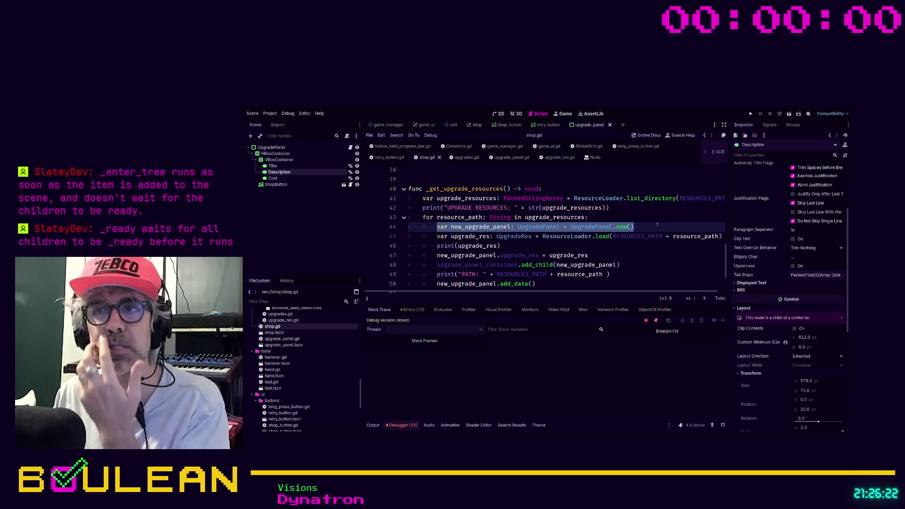
{"action": "scroll", "coordinate": [486, 228], "scroll_direction": "up", "scroll_amount": 10}
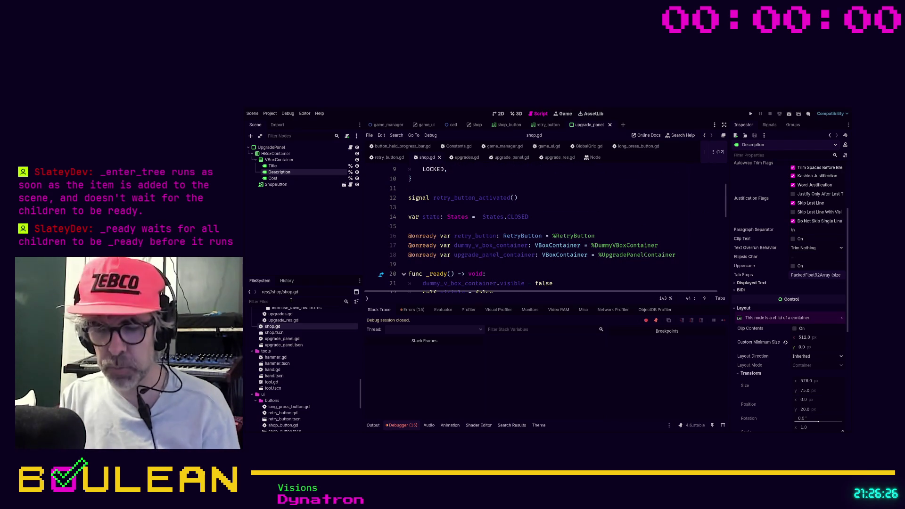
{"action": "left_click", "coordinate": [291, 300]}
{"action": "type", "text": "upgrad"}
{"action": "scroll", "coordinate": [500, 226], "scroll_direction": "up", "scroll_amount": 3}
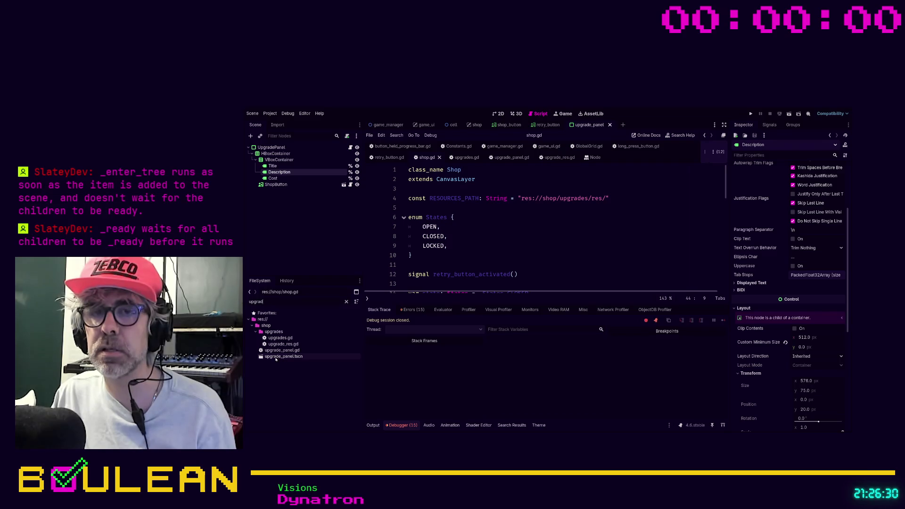
{"action": "left_click_drag", "start_coordinate": [270, 358], "coordinate": [426, 207]}
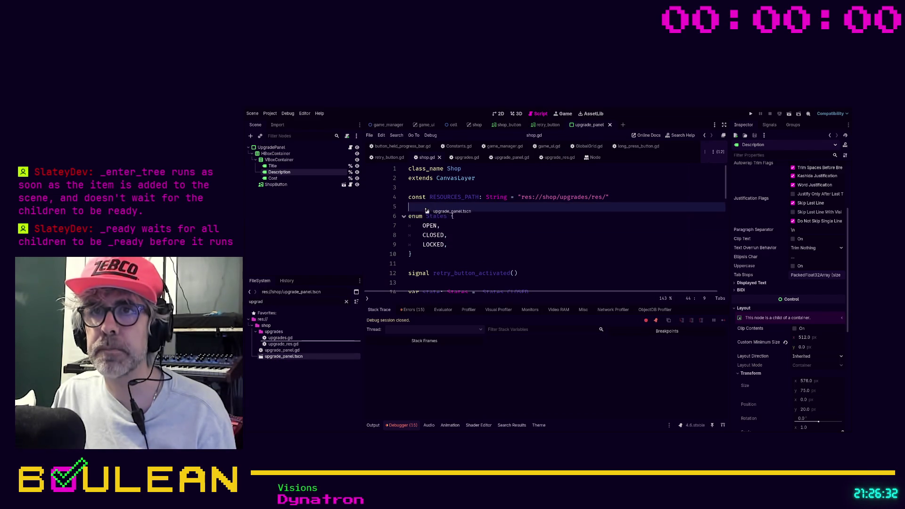
- Annotate UPGRADE_PANEL with ': UpgradePanel', then select that type after the PackedScene mismatch error
{"action": "scroll", "coordinate": [490, 220], "scroll_direction": "down", "scroll_amount": 13}
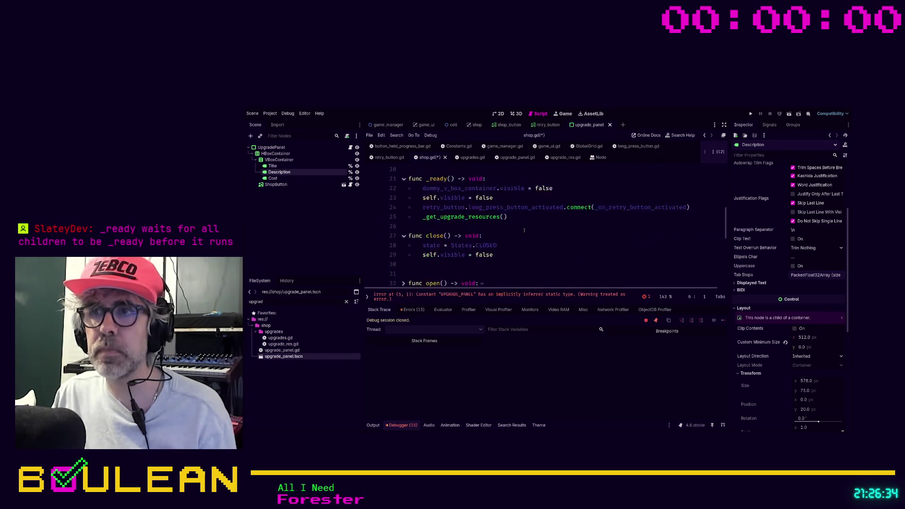
{"action": "scroll", "coordinate": [524, 229], "scroll_direction": "up", "scroll_amount": 1}
{"action": "scroll", "coordinate": [533, 236], "scroll_direction": "up", "scroll_amount": 12}
{"action": "left_click", "coordinate": [477, 208]}
{"action": "type", "text": ": UpgradePanel = preload(\"uid://dnrvpm6vog1bc"}
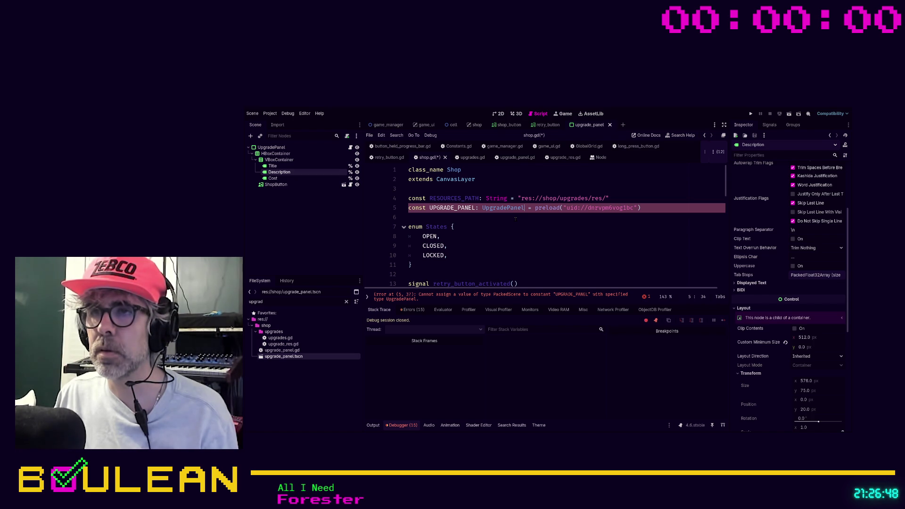
{"action": "double_click", "coordinate": [502, 208]}
- Give the UPGRADE_PANEL constant the PackedScene type
{"action": "type", "text": "PackedSce"}
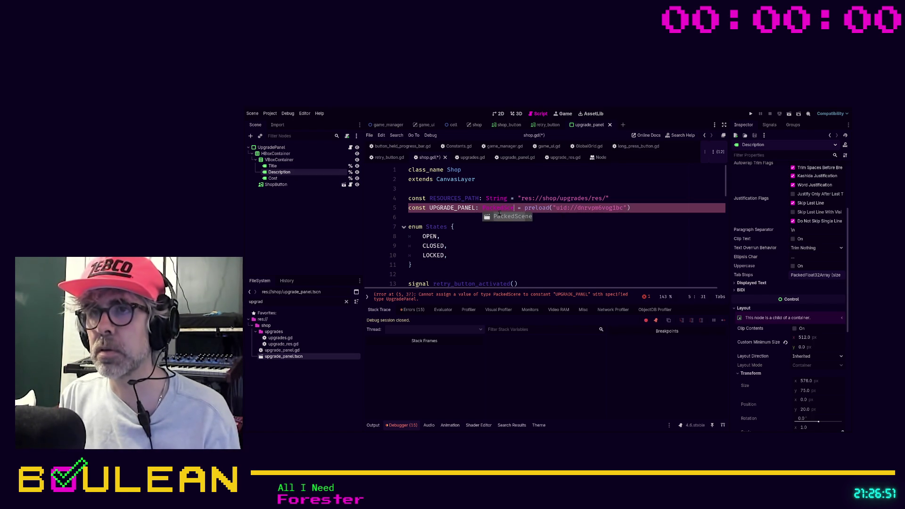
{"action": "key", "text": "Return"}
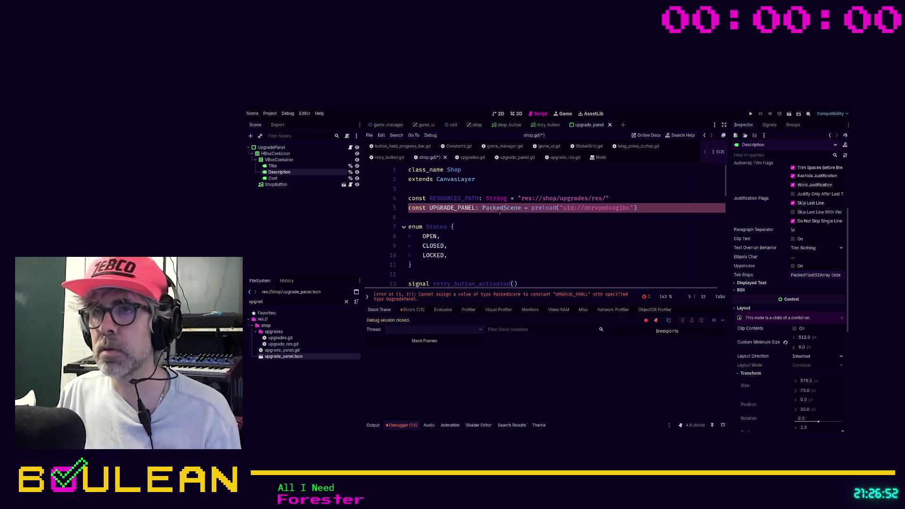
{"action": "scroll", "coordinate": [564, 242], "scroll_direction": "down", "scroll_amount": 10}
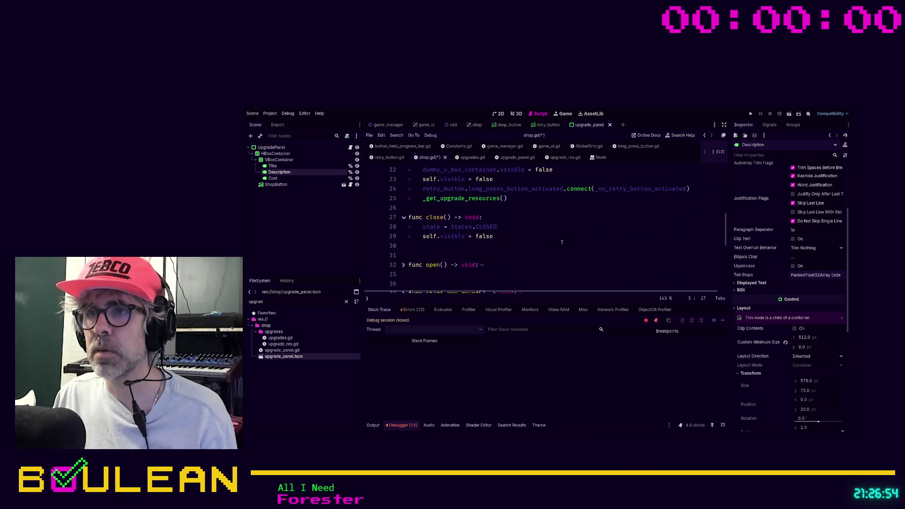
{"action": "scroll", "coordinate": [449, 236], "scroll_direction": "down", "scroll_amount": 1}
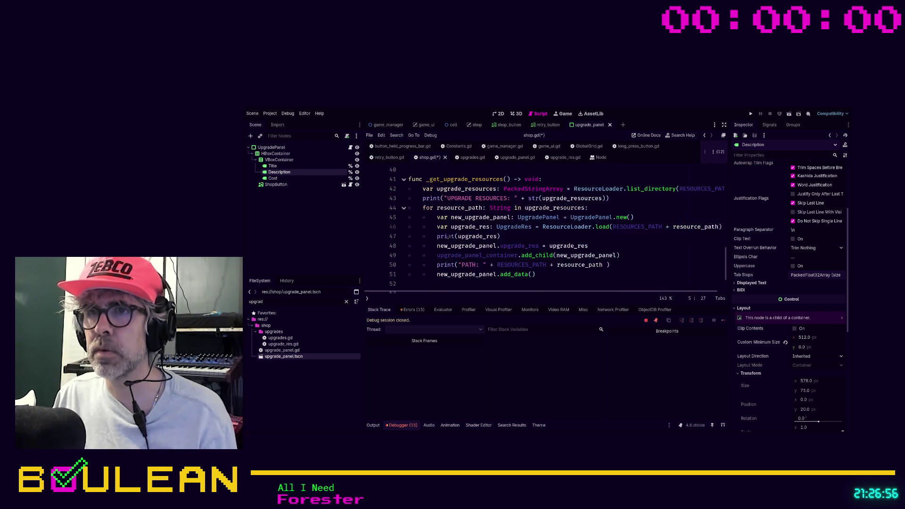
- Replace the UpgradePanel.new() line with new_upgrade_panel: UpgradePanel = UPGRADE_PANEL.instantiate() and save shop.gd
{"action": "left_click", "coordinate": [457, 218]}
{"action": "key", "text": "ctrl+k"}
{"action": "key", "text": "End"}
{"action": "key", "text": "Return"}
{"action": "type", "text": "new"}
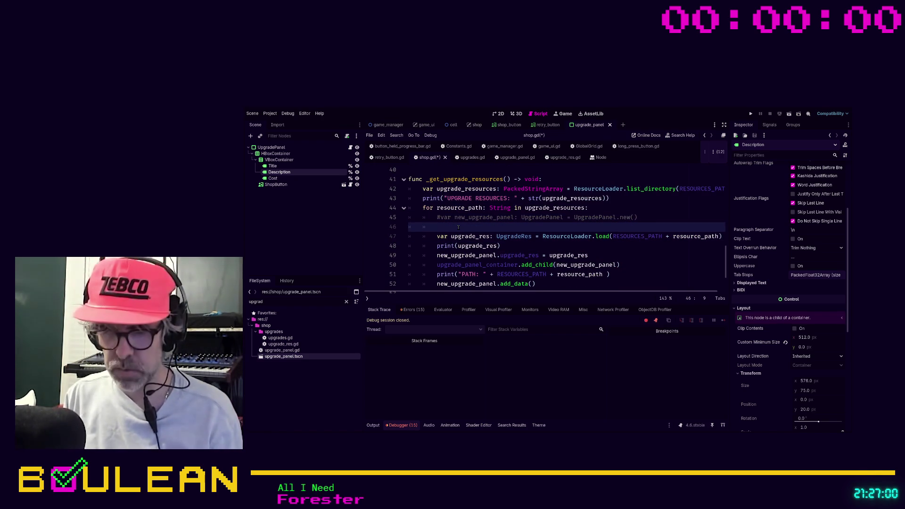
{"action": "type", "text": "_upgrade_panel: "}
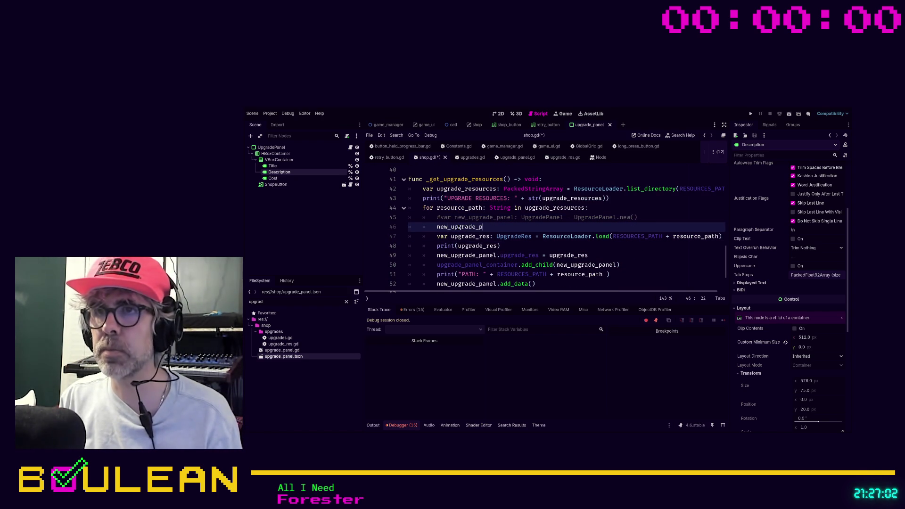
{"action": "type", "text": "Upg"}
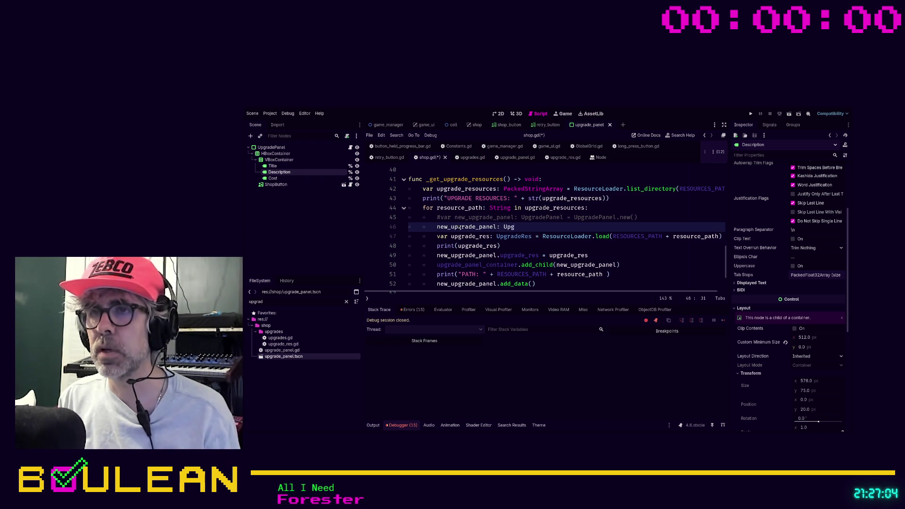
{"action": "type", "text": "rade"}
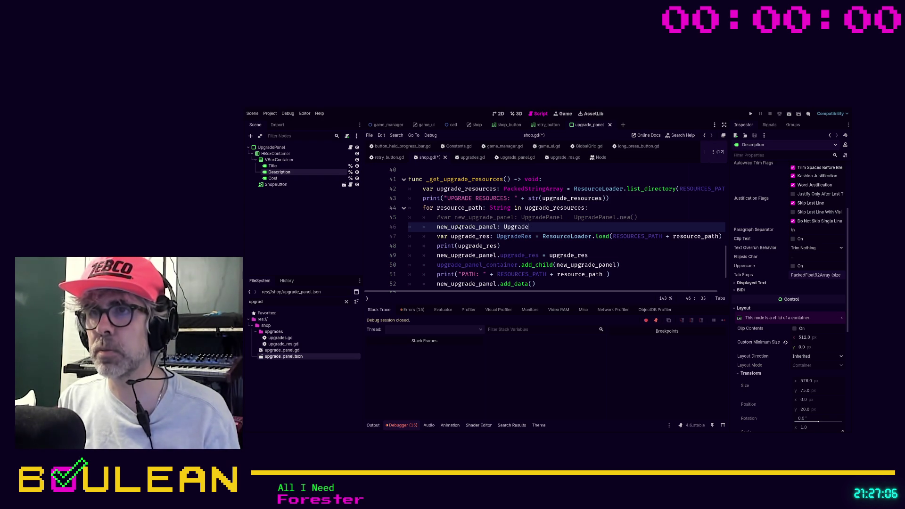
{"action": "type", "text": "Panel = "}
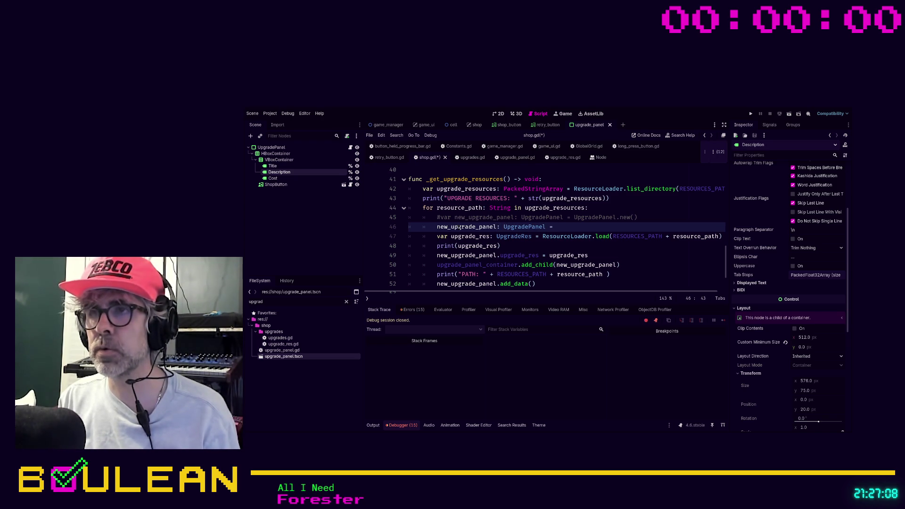
{"action": "type", "text": "UP"}
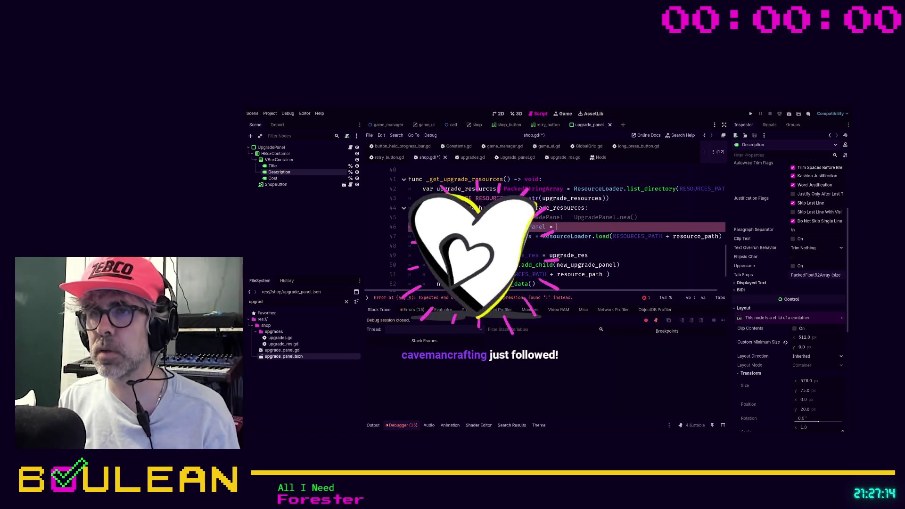
{"action": "key", "text": "BackSpace"}
{"action": "key", "text": "BackSpace"}
{"action": "key", "text": "BackSpace"}
{"action": "key", "text": "BackSpace"}
{"action": "key", "text": "BackSpace"}
{"action": "key", "text": "BackSpace"}
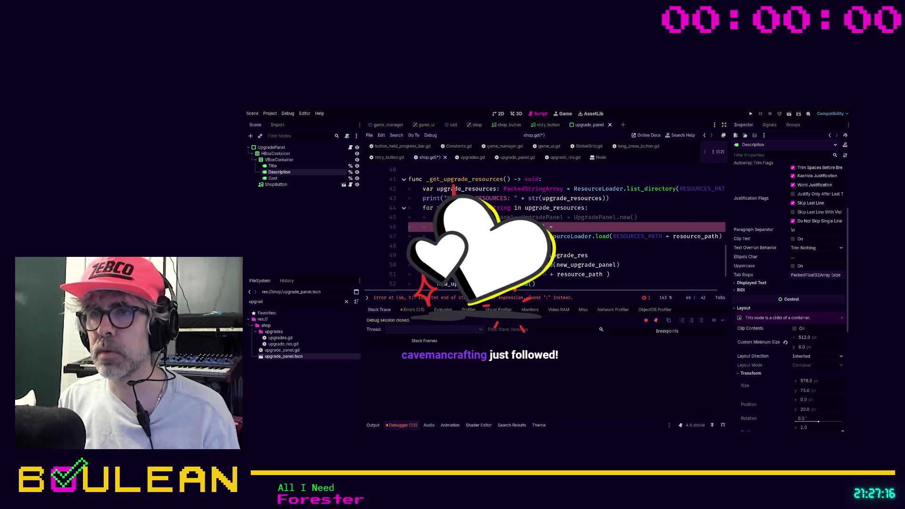
{"action": "type", "text": "pgra"}
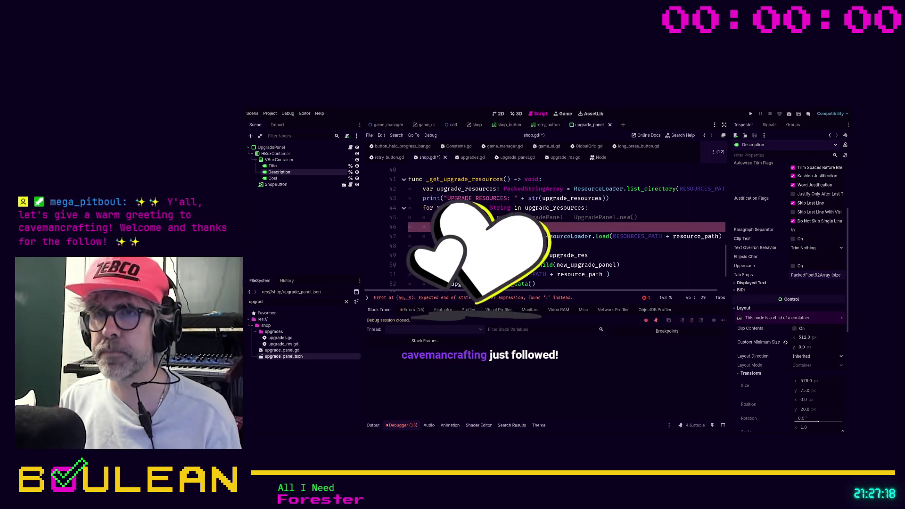
{"action": "type", "text": "dePanel"}
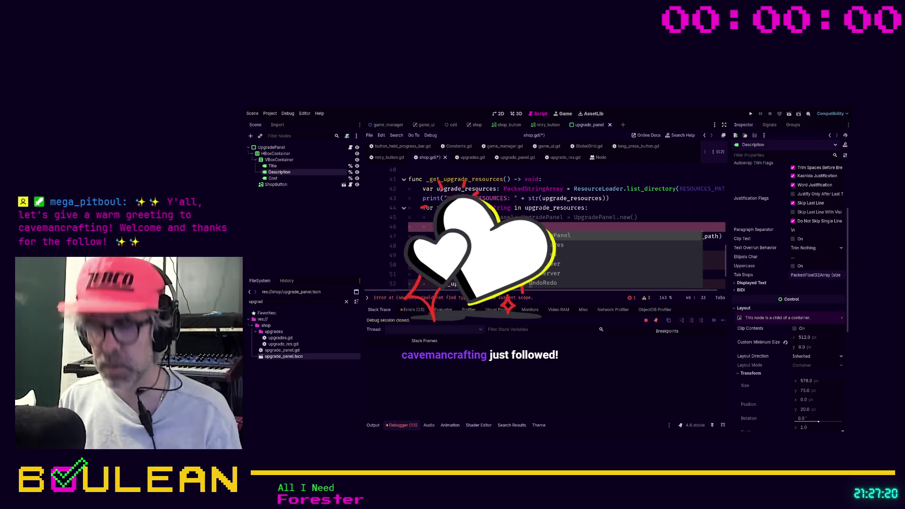
{"action": "type", "text": " = "}
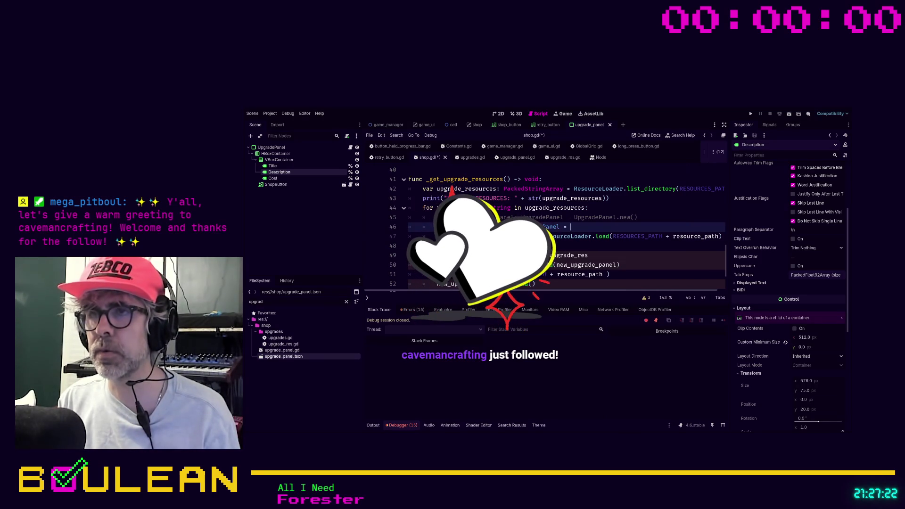
{"action": "type", "text": "UPGRADE_PANEL"}
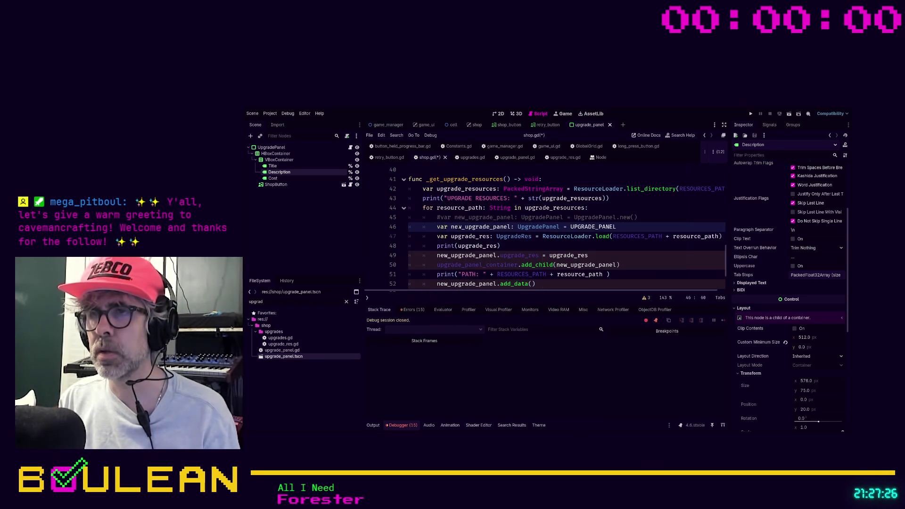
{"action": "type", "text": ".inst"}
{"action": "key", "text": "Return"}
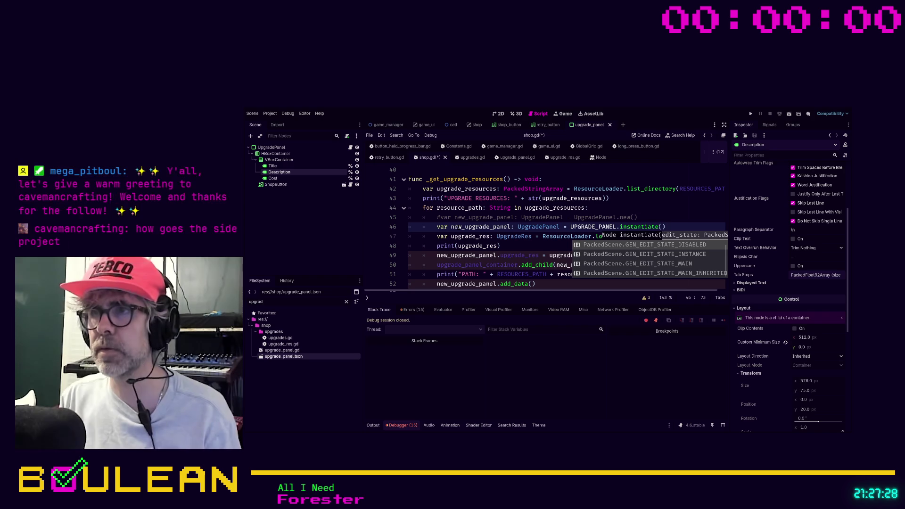
{"action": "key", "text": "Escape"}
{"action": "key", "text": "Down"}
{"action": "key", "text": "Down"}
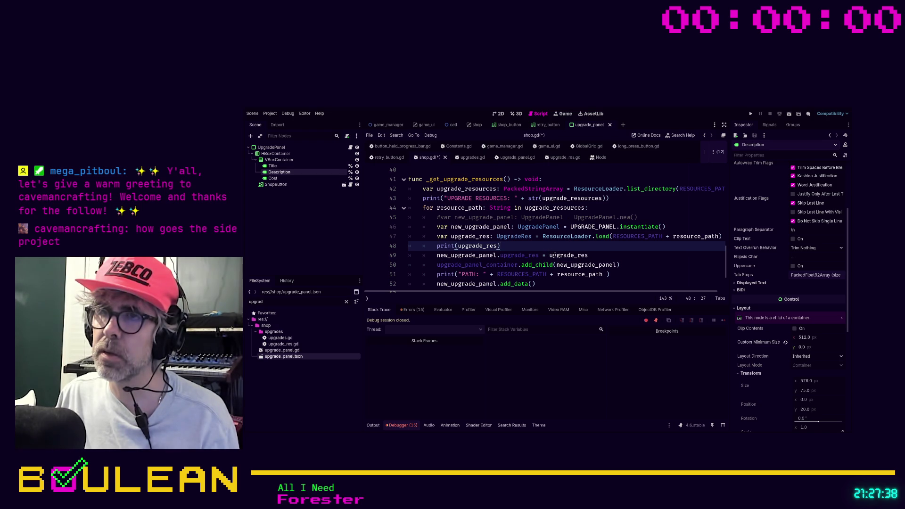
{"action": "left_click", "coordinate": [542, 283]}
{"action": "key", "text": "ctrl+s"}
{"action": "key", "text": "F5"}
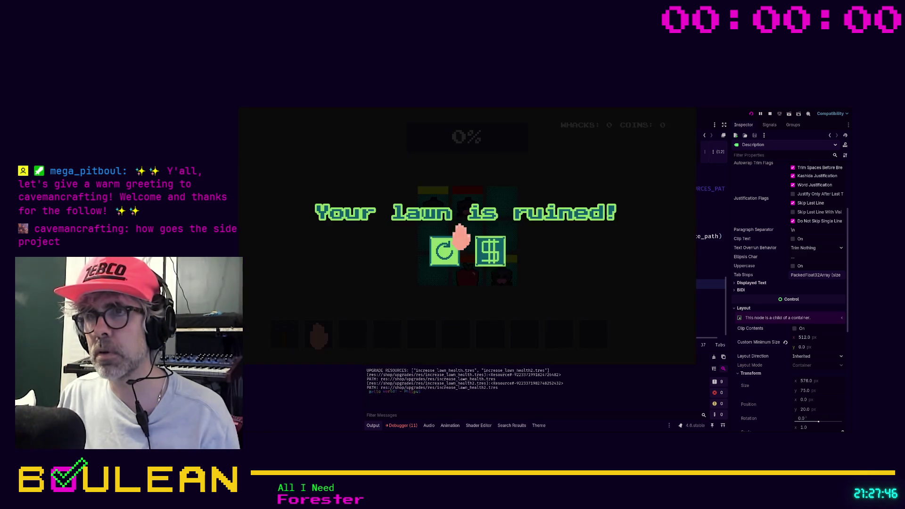
{"action": "left_click", "coordinate": [487, 248]}
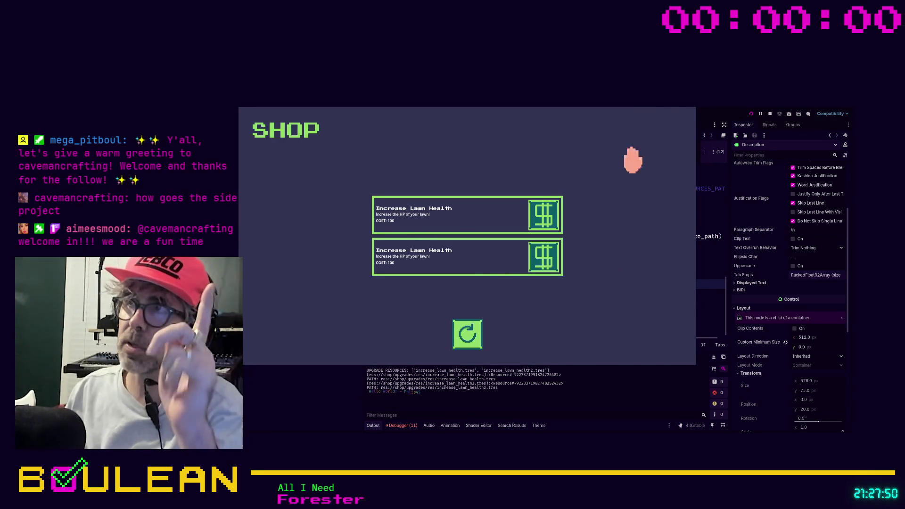
{"action": "left_click", "coordinate": [689, 112]}
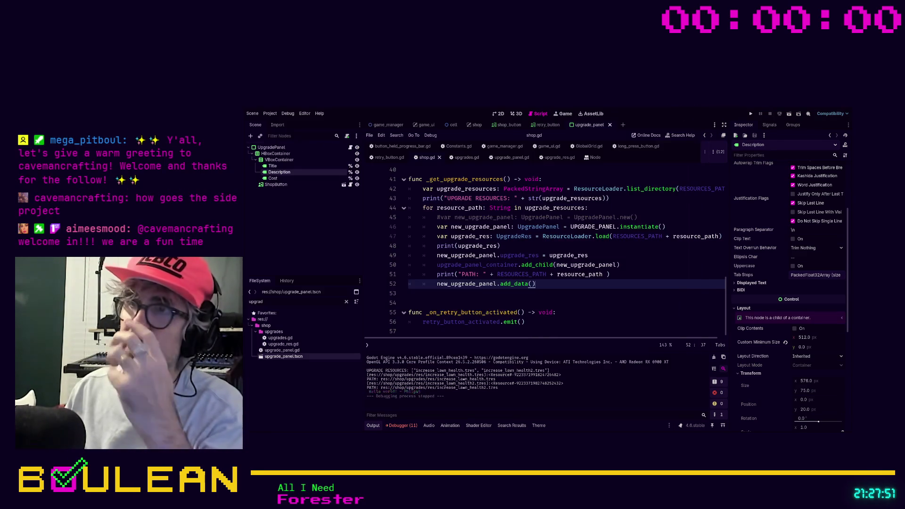
{"action": "left_click", "coordinate": [530, 303]}
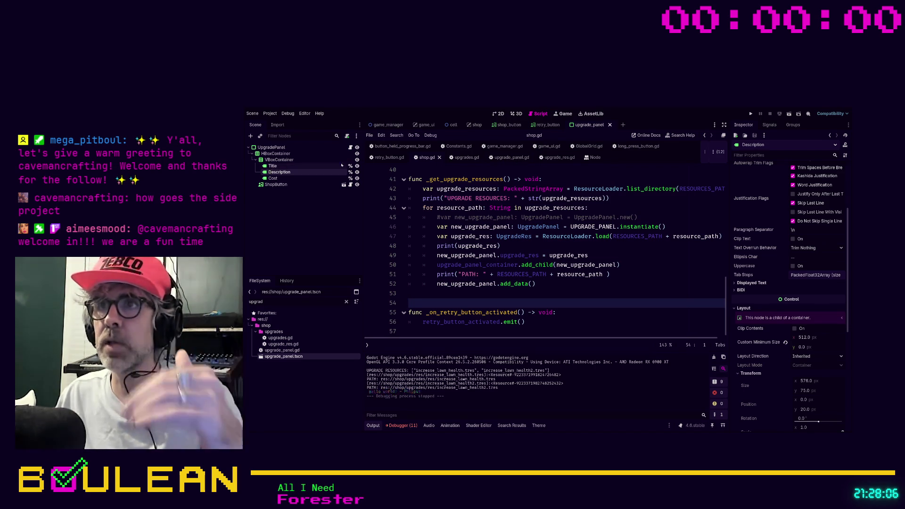
- In upgrade_panel.gd, comment out the add_data function, uncomment the _enter_tree block, and save
{"action": "left_click", "coordinate": [560, 158]}
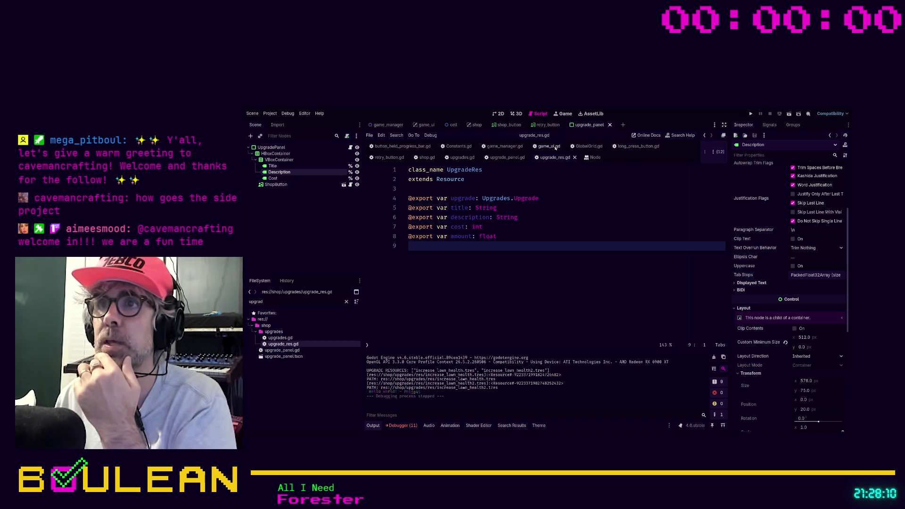
{"action": "left_click", "coordinate": [503, 146]}
{"action": "left_click", "coordinate": [472, 158]}
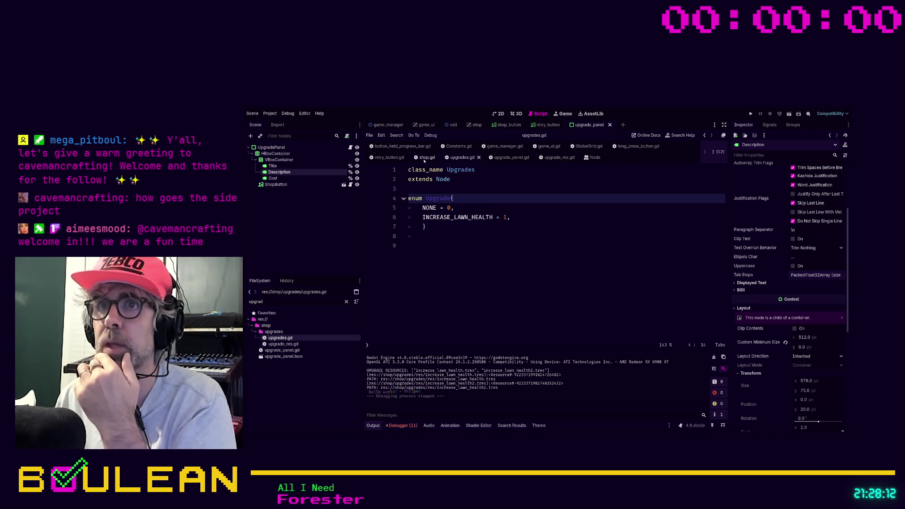
{"action": "left_click", "coordinate": [506, 158]}
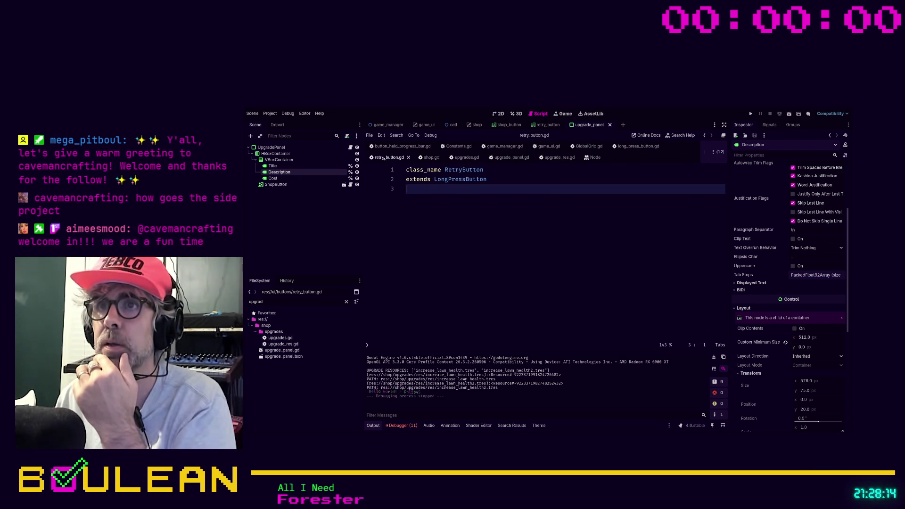
{"action": "mouse_move", "coordinate": [579, 339]}
{"action": "left_mouse_down"}
{"action": "mouse_move", "coordinate": [424, 312]}
{"action": "mouse_move", "coordinate": [379, 290]}
{"action": "left_mouse_up"}
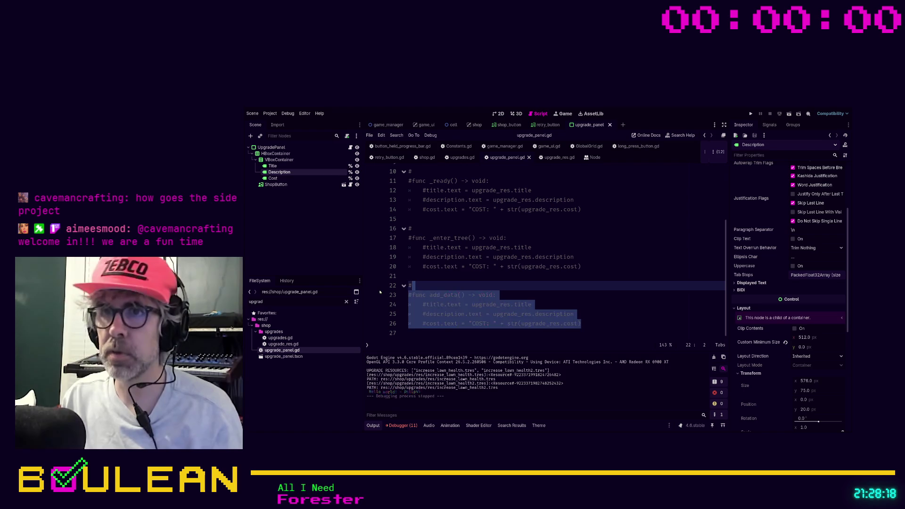
{"action": "key", "text": "ctrl+k"}
{"action": "key", "text": "Up"}
{"action": "key", "text": "Up"}
{"action": "left_click_drag", "start_coordinate": [583, 267], "coordinate": [400, 244]}
{"action": "key", "text": "ctrl+k"}
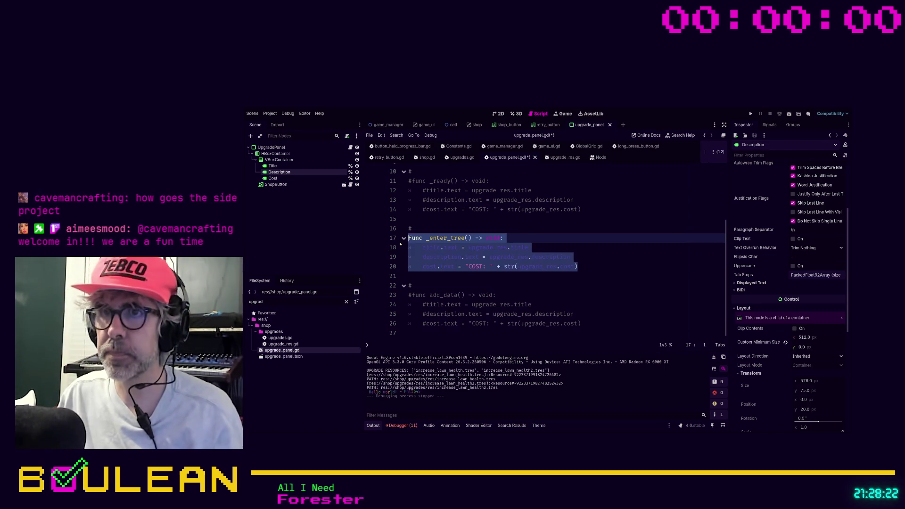
{"action": "left_click", "coordinate": [593, 256]}
{"action": "key", "text": "ctrl+s"}
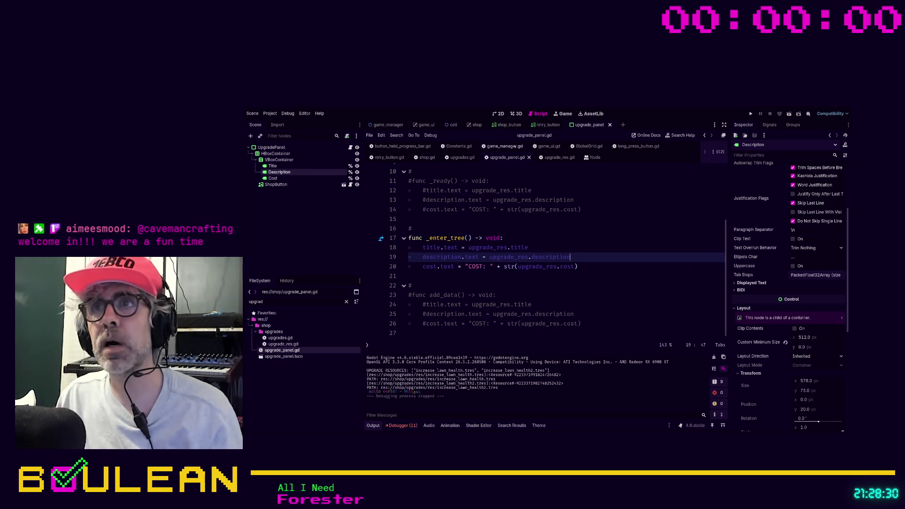
- Comment out the new_upgrade_panel.add_data() call in shop.gd and run the project
{"action": "left_click", "coordinate": [495, 113]}
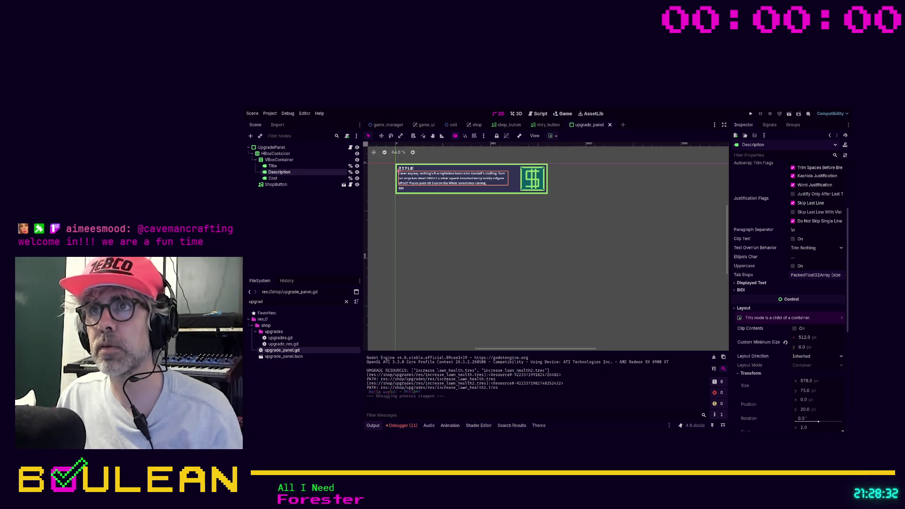
{"action": "left_click", "coordinate": [540, 114]}
{"action": "left_click", "coordinate": [538, 245]}
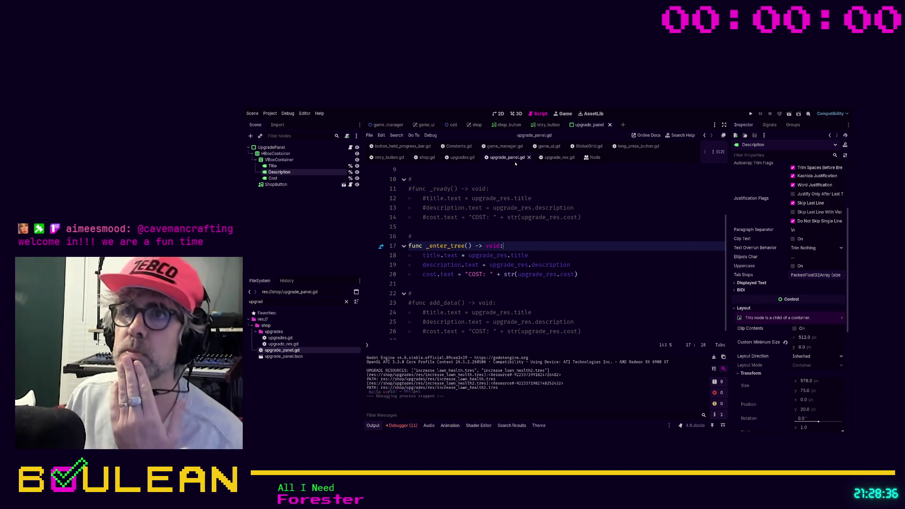
{"action": "left_click", "coordinate": [427, 157]}
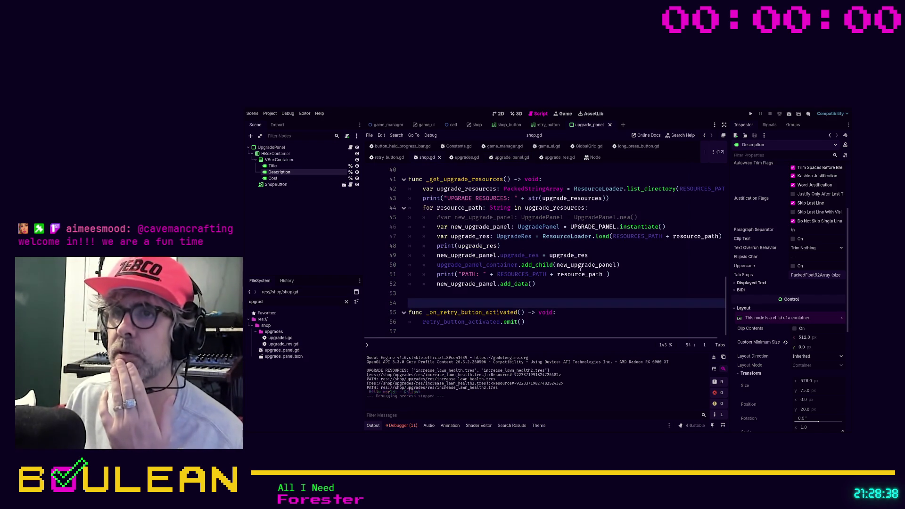
{"action": "left_click", "coordinate": [547, 285]}
{"action": "key", "text": "ctrl+k"}
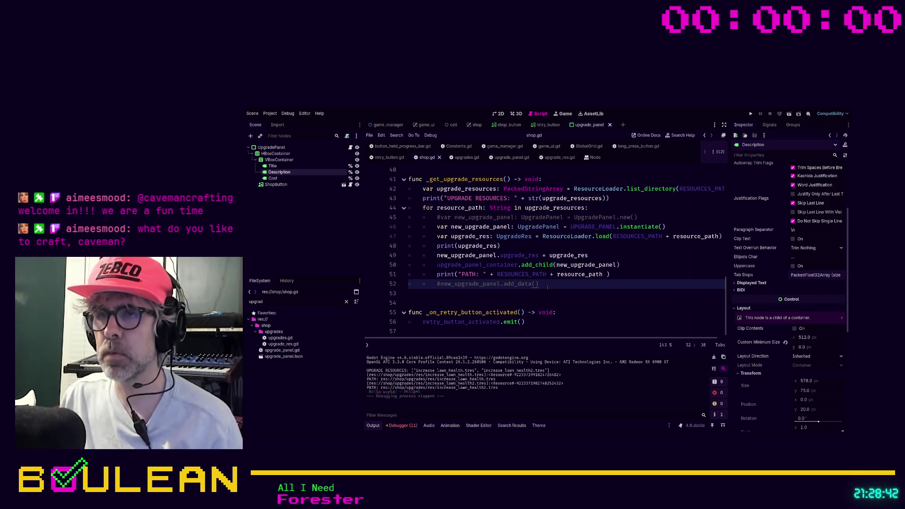
{"action": "key", "text": "F5"}
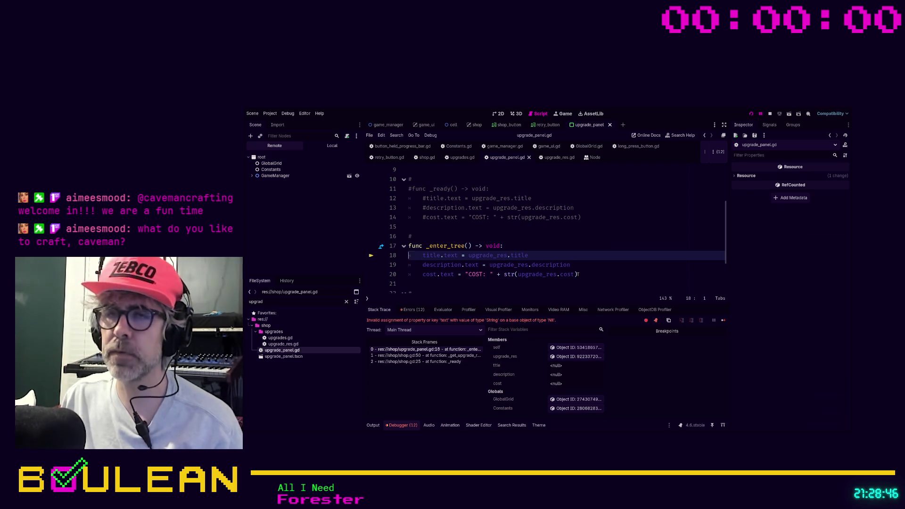
- Stop the game after the null label error in _enter_tree and return to shop.gd
{"action": "scroll", "coordinate": [578, 274], "scroll_direction": "down", "scroll_amount": 1}
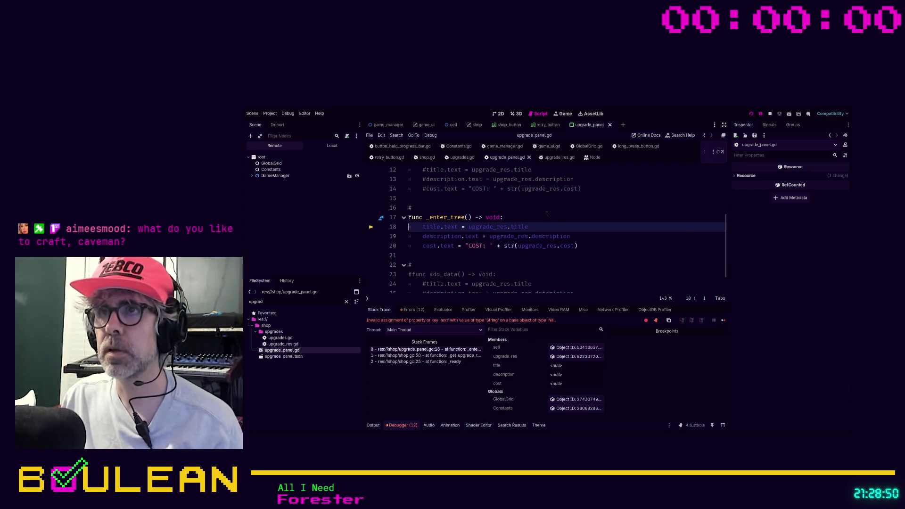
{"action": "left_click", "coordinate": [770, 113]}
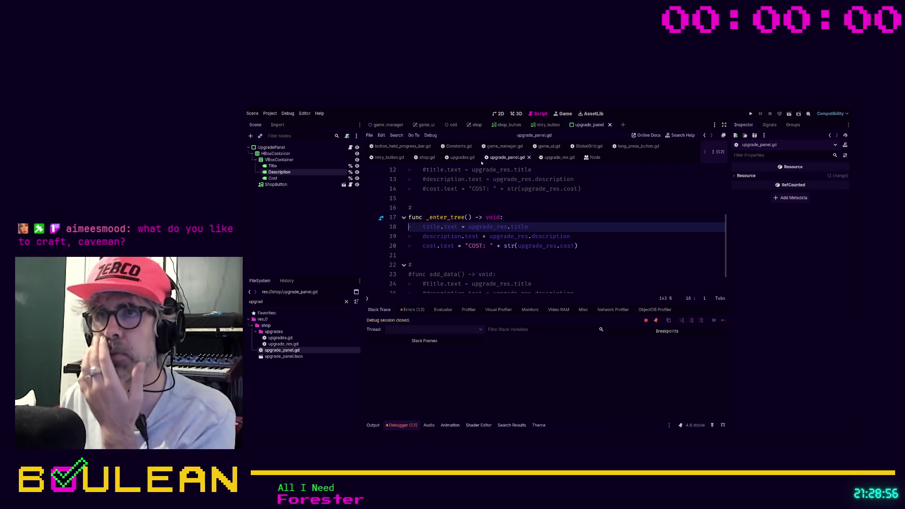
{"action": "left_click", "coordinate": [437, 159]}
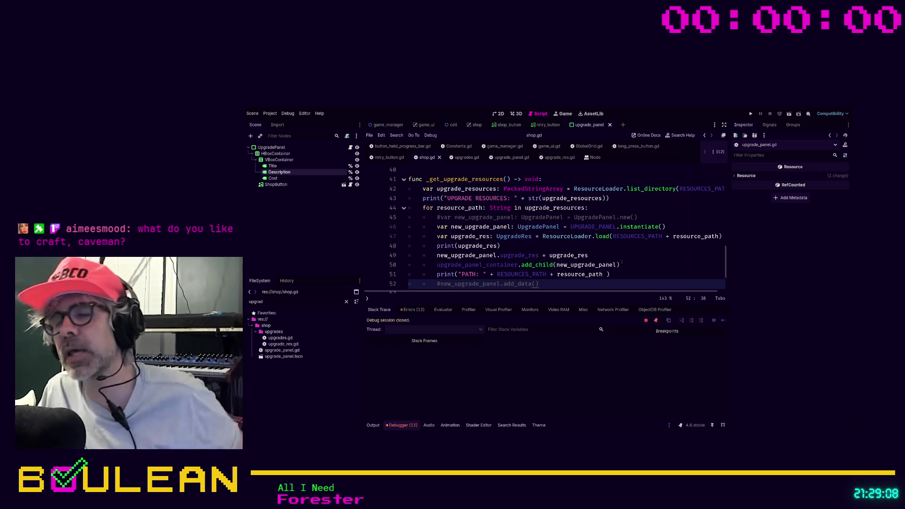
{"action": "scroll", "coordinate": [622, 262], "scroll_direction": "down", "scroll_amount": 1}
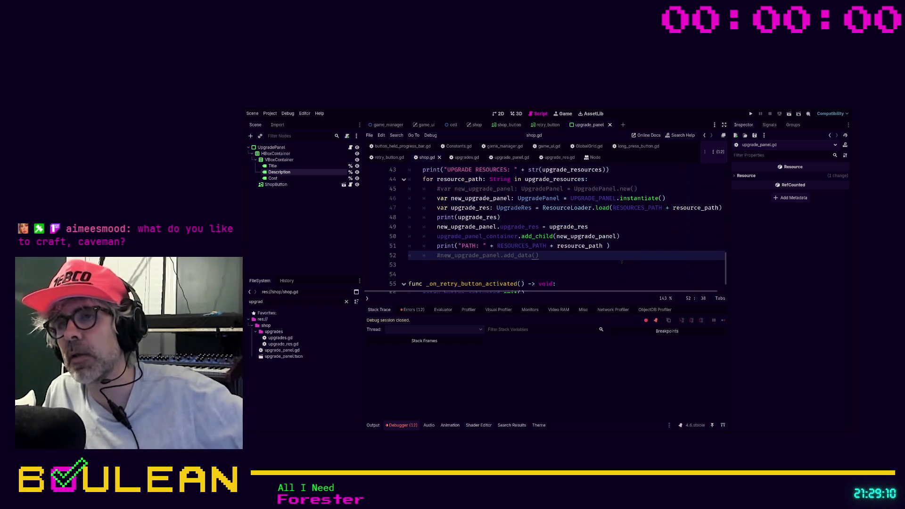
{"action": "scroll", "coordinate": [617, 262], "scroll_direction": "down", "scroll_amount": 1}
{"action": "scroll", "coordinate": [616, 263], "scroll_direction": "up", "scroll_amount": 1}
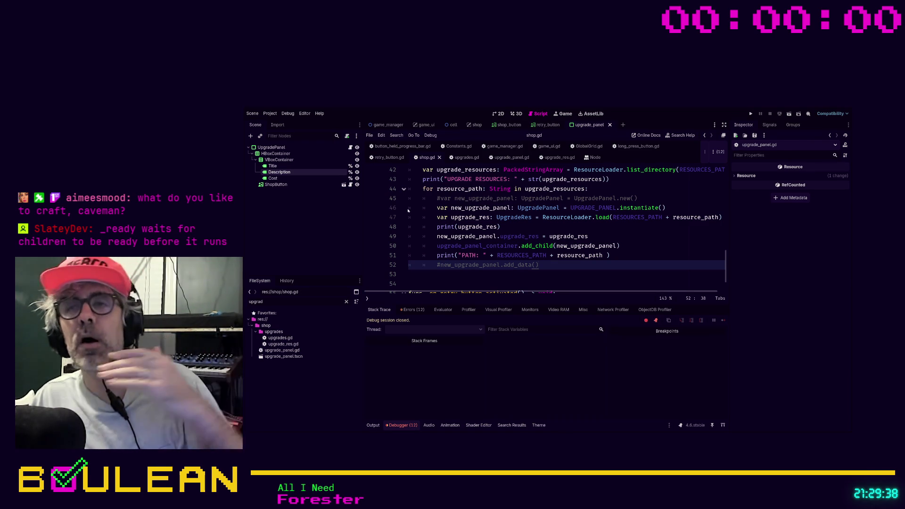
{"action": "scroll", "coordinate": [476, 249], "scroll_direction": "up", "scroll_amount": 4}
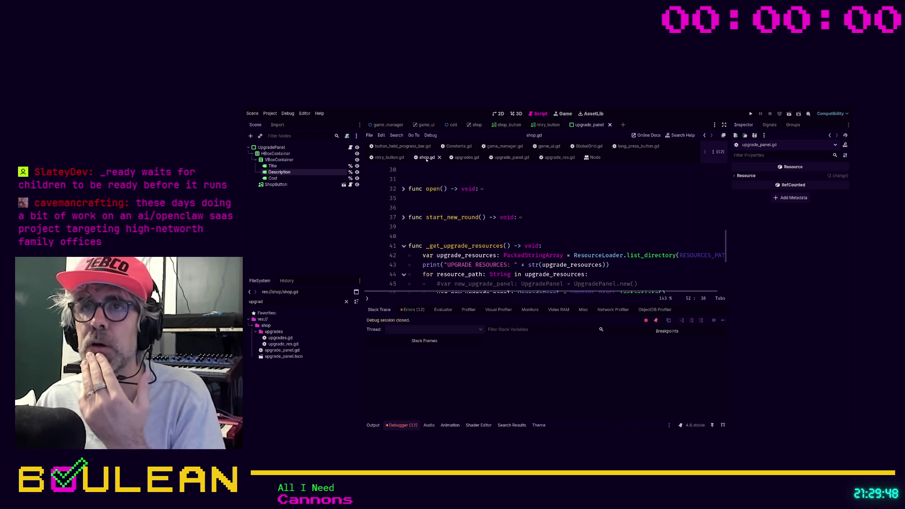
{"action": "left_click", "coordinate": [504, 160]}
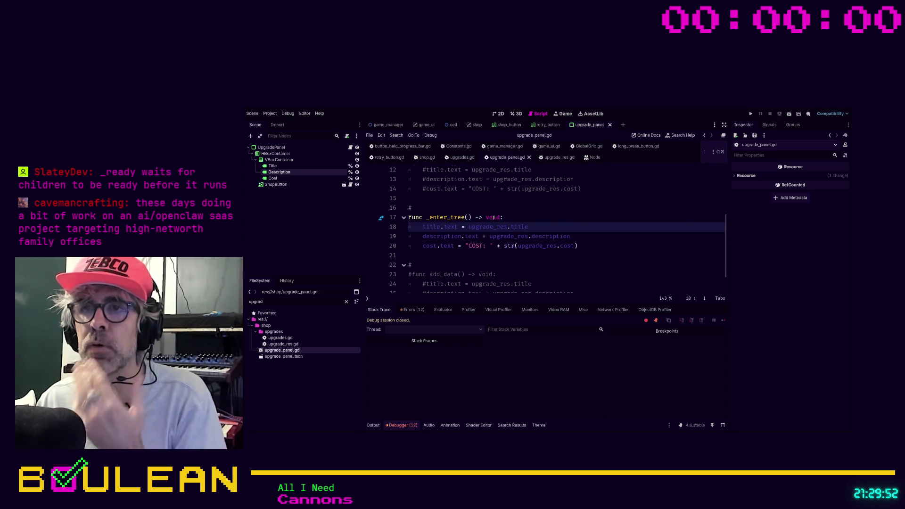
- In upgrade_panel.gd, comment out _enter_tree, uncomment the _ready block, and save
{"action": "left_click_drag", "start_coordinate": [585, 246], "coordinate": [396, 211]}
{"action": "key", "text": "ctrl+k"}
{"action": "scroll", "coordinate": [527, 188], "scroll_direction": "up", "scroll_amount": 2}
{"action": "left_click_drag", "start_coordinate": [595, 245], "coordinate": [402, 217]}
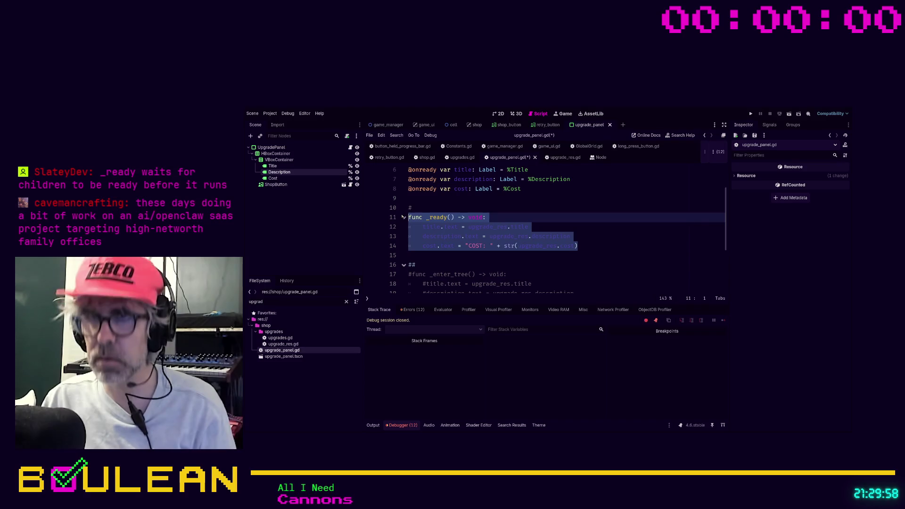
{"action": "key", "text": "ctrl+k"}
{"action": "left_click", "coordinate": [623, 255]}
{"action": "scroll", "coordinate": [623, 254], "scroll_direction": "down", "scroll_amount": 2}
{"action": "scroll", "coordinate": [623, 255], "scroll_direction": "down", "scroll_amount": 1}
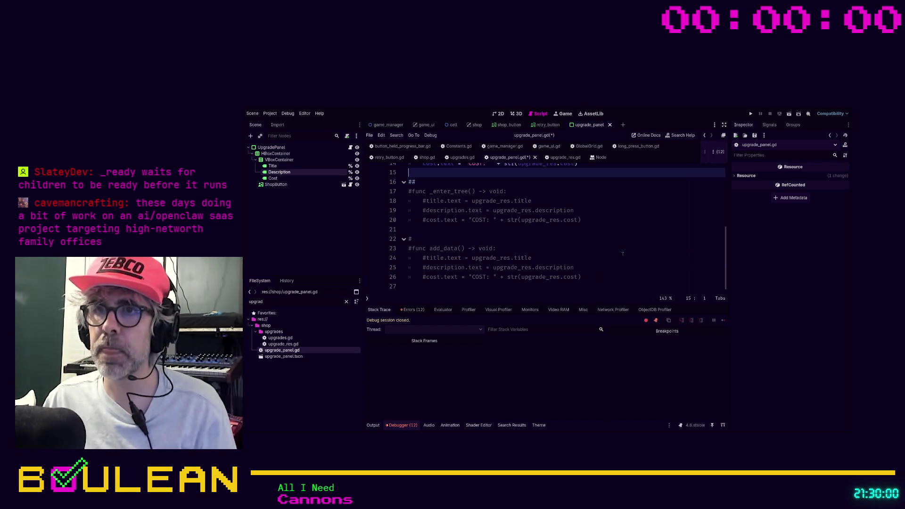
{"action": "left_click", "coordinate": [594, 258]}
{"action": "key", "text": "ctrl+s"}
- Return to shop.gd and run the project
{"action": "left_click", "coordinate": [428, 157]}
{"action": "scroll", "coordinate": [508, 199], "scroll_direction": "down", "scroll_amount": 4}
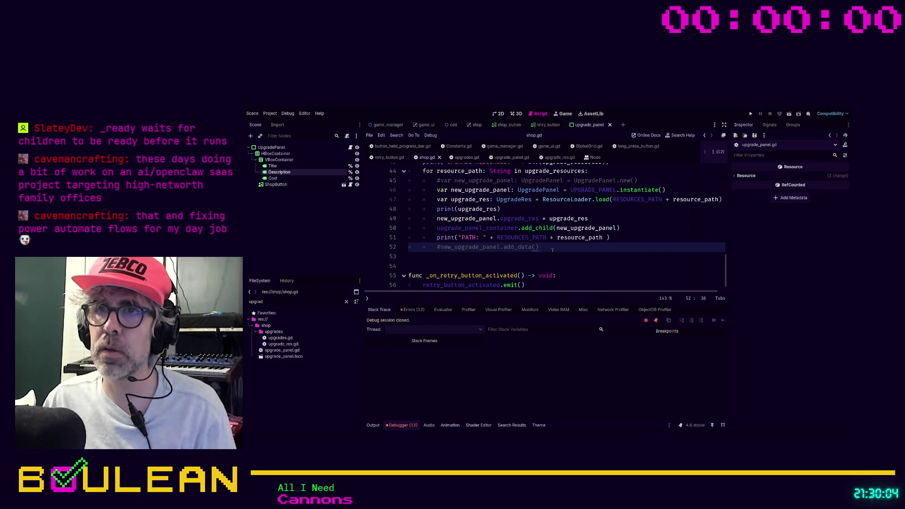
{"action": "left_click", "coordinate": [559, 257]}
{"action": "key", "text": "F5"}
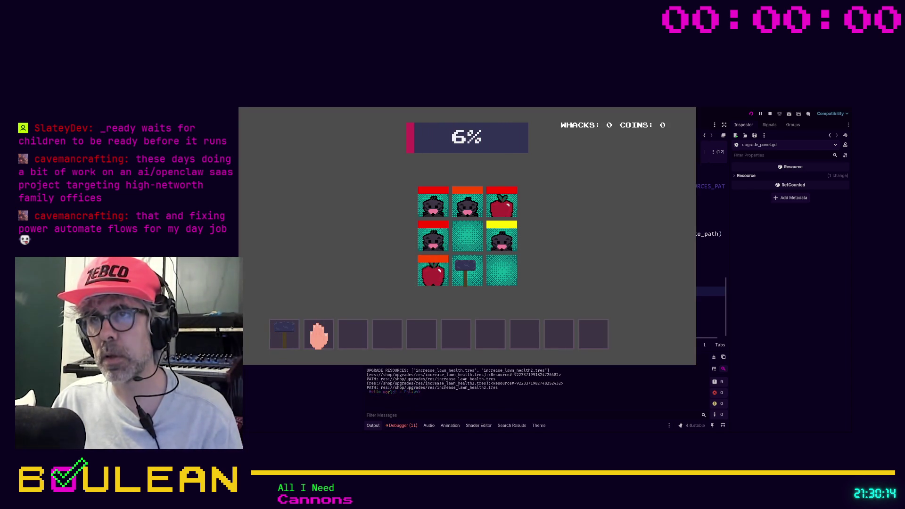
- Confirm the shop lists two Increase Lawn Health panels, then rerun with upgrade_res.gd duplicated
{"action": "left_click", "coordinate": [489, 252]}
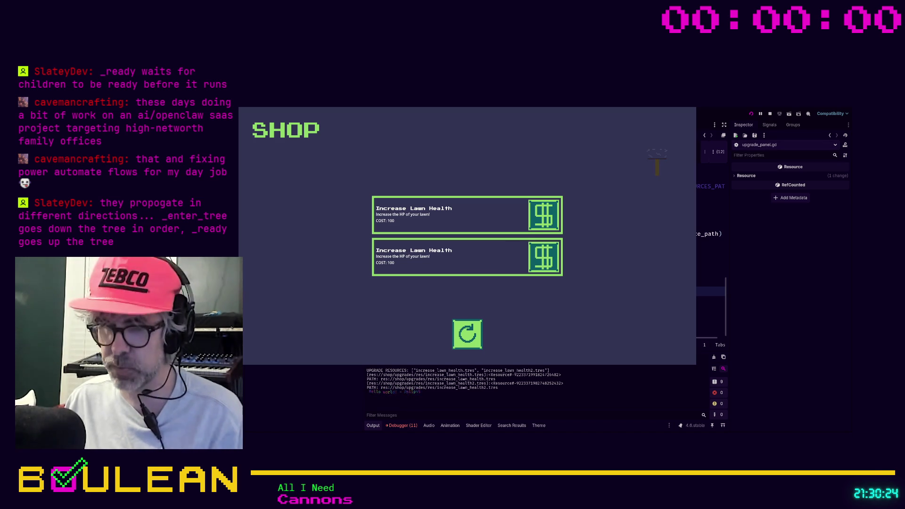
{"action": "key", "text": "F8"}
{"action": "left_click", "coordinate": [297, 345]}
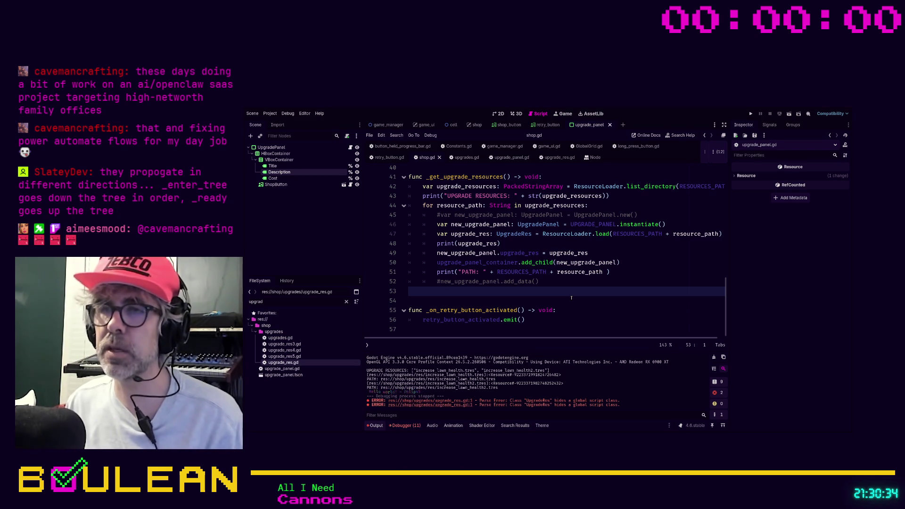
{"action": "left_click", "coordinate": [571, 299]}
{"action": "key", "text": "F5"}
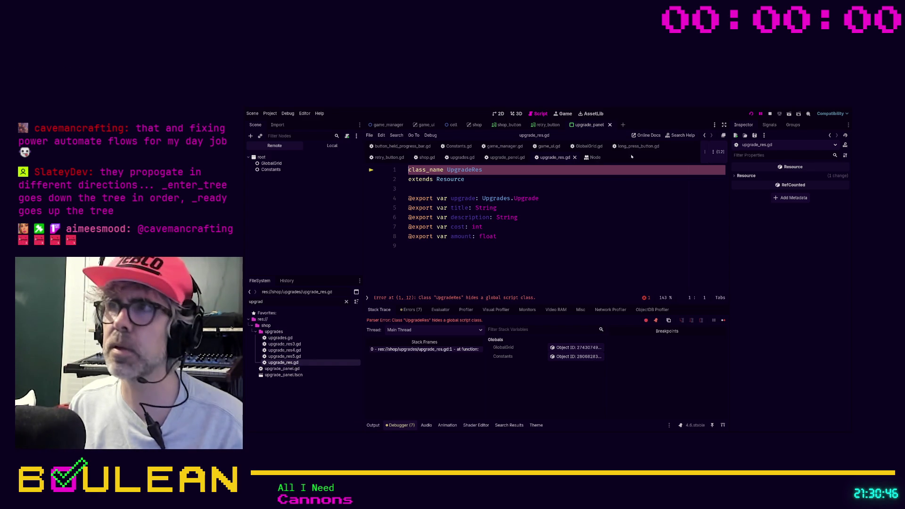
- Stop the game, clear the FileSystem filter, and delete the extra upgrade_res3–5.gd copies
{"action": "left_click", "coordinate": [768, 115]}
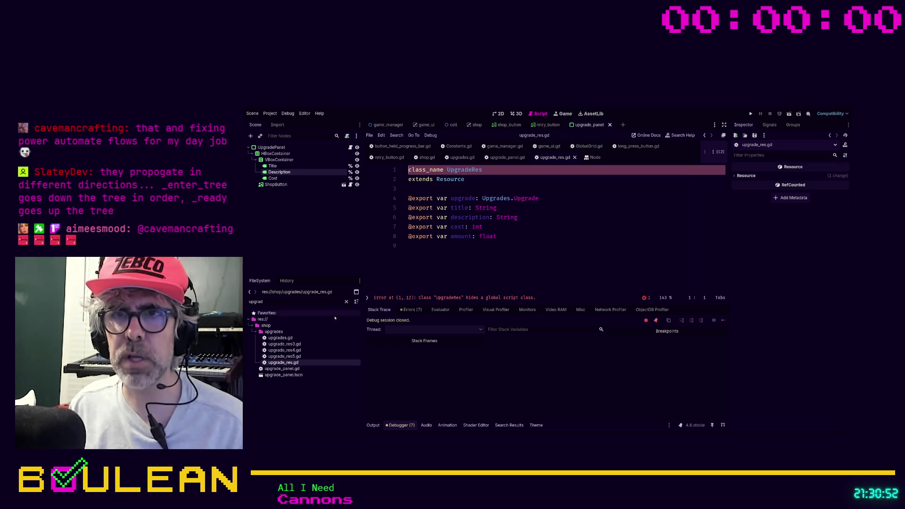
{"action": "left_click", "coordinate": [347, 302]}
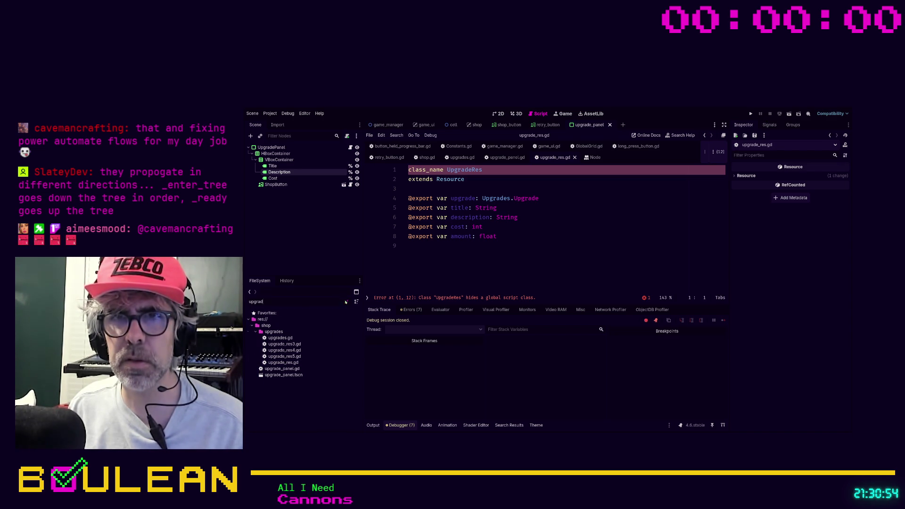
{"action": "scroll", "coordinate": [307, 336], "scroll_direction": "down", "scroll_amount": 5}
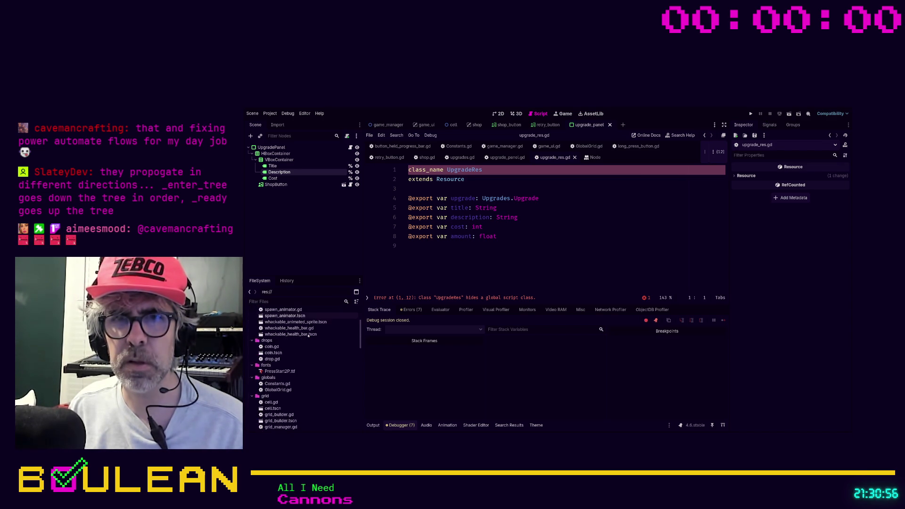
{"action": "scroll", "coordinate": [308, 336], "scroll_direction": "down", "scroll_amount": 10}
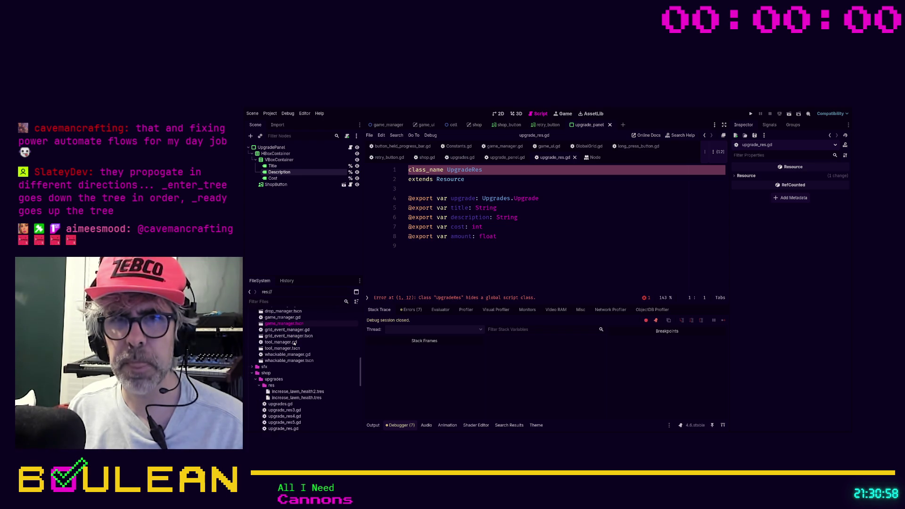
{"action": "scroll", "coordinate": [289, 365], "scroll_direction": "down", "scroll_amount": 2}
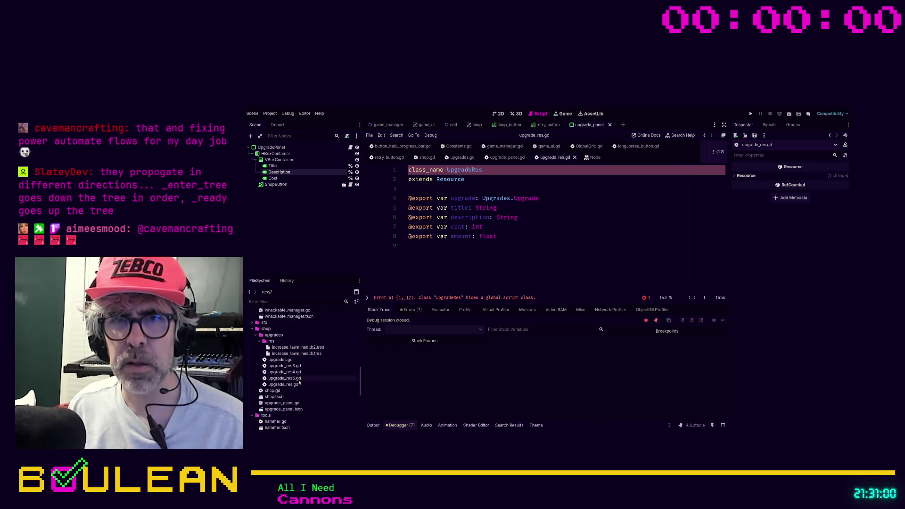
{"action": "left_click", "coordinate": [316, 378]}
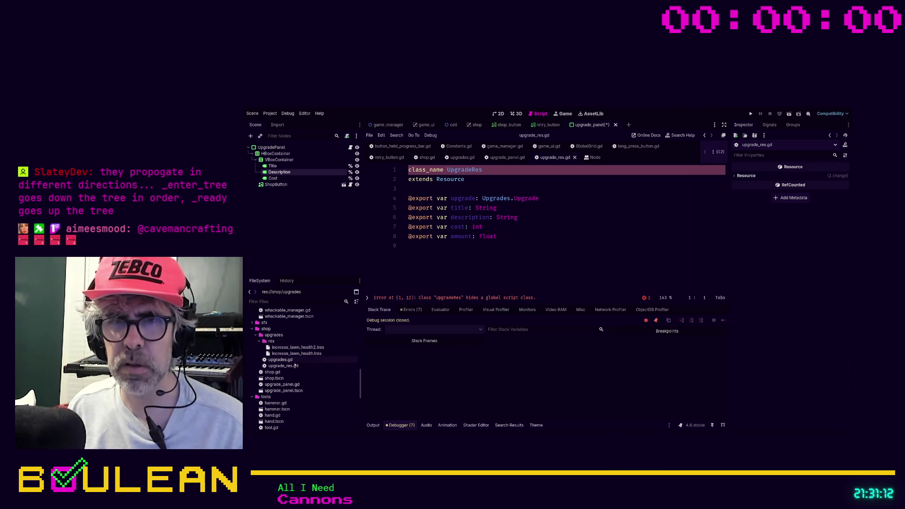
{"action": "left_click", "coordinate": [302, 353]}
- Duplicate increase_lawn_health2.tres up to increase_lawn_health5.tres, save, and run the game
{"action": "left_click", "coordinate": [309, 347]}
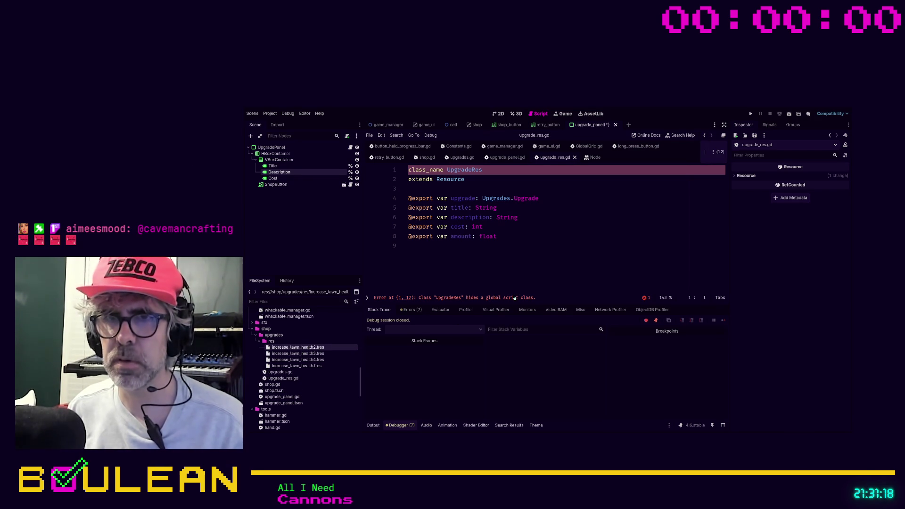
{"action": "left_click", "coordinate": [508, 273]}
{"action": "key", "text": "ctrl+s"}
{"action": "left_click", "coordinate": [492, 170]}
{"action": "key", "text": "ctrl+k"}
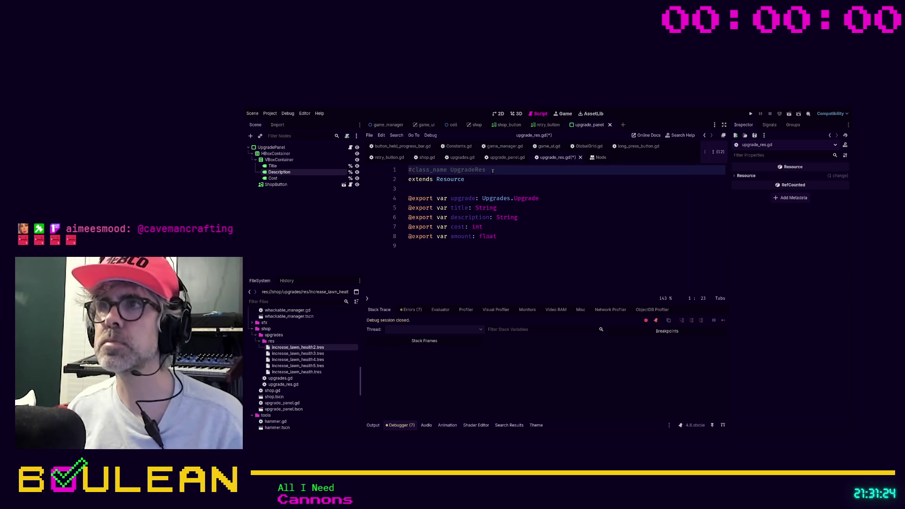
{"action": "key", "text": "ctrl+k"}
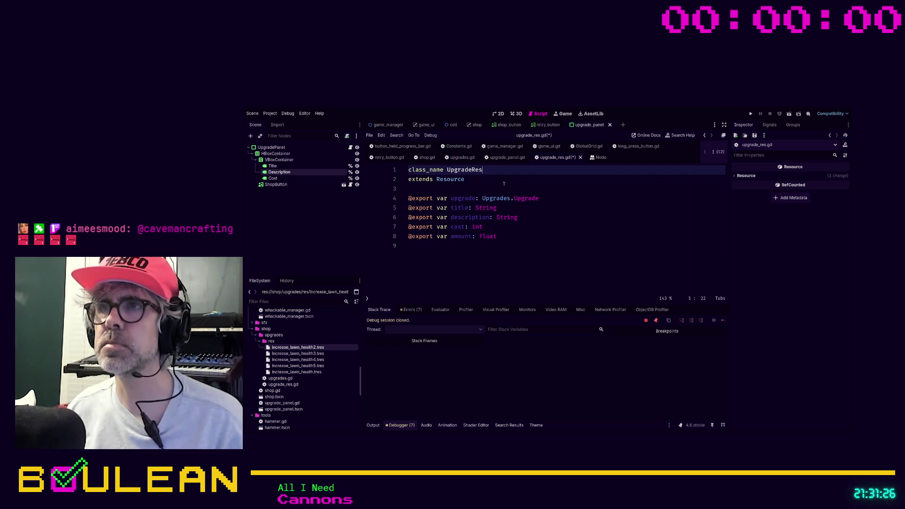
{"action": "left_click", "coordinate": [506, 189]}
{"action": "key", "text": "F5"}
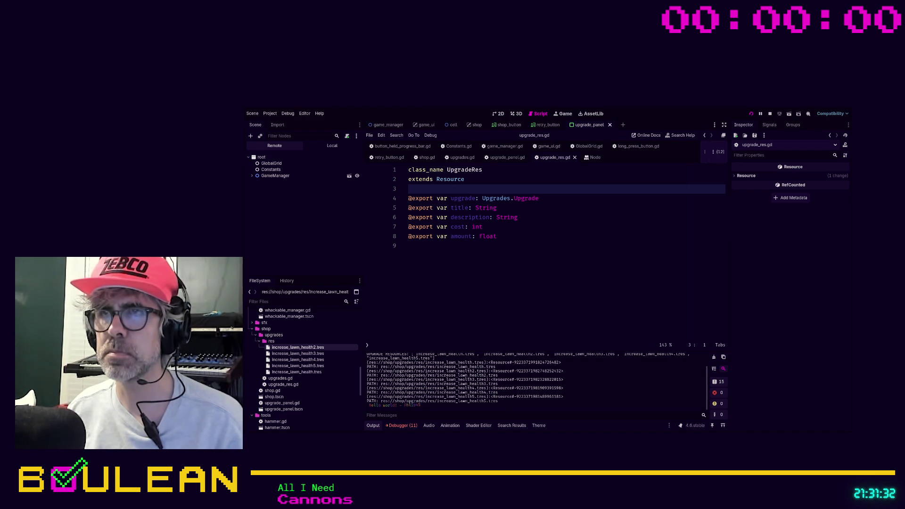
{"action": "key", "text": "alt+Tab"}
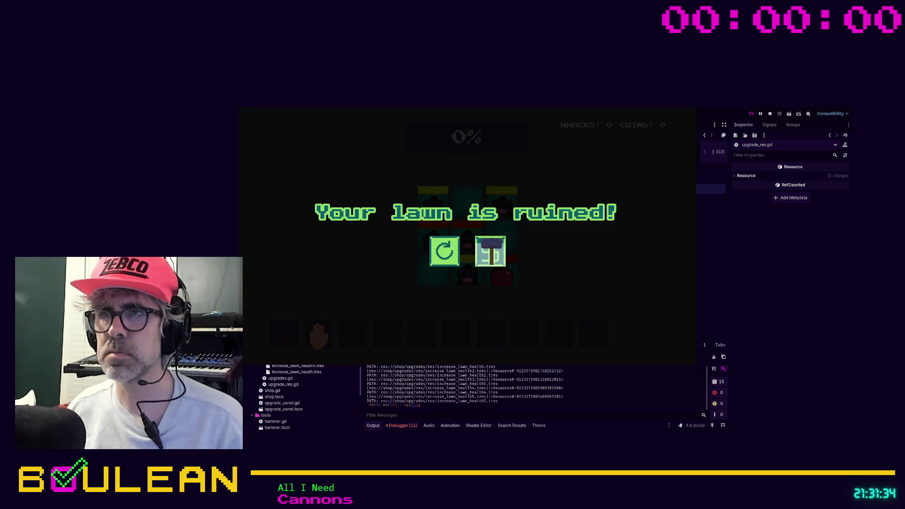
- Open the shop from the game-over screen, verify five Increase Lawn Health panels costing 100, then close the game
{"action": "left_click", "coordinate": [490, 248]}
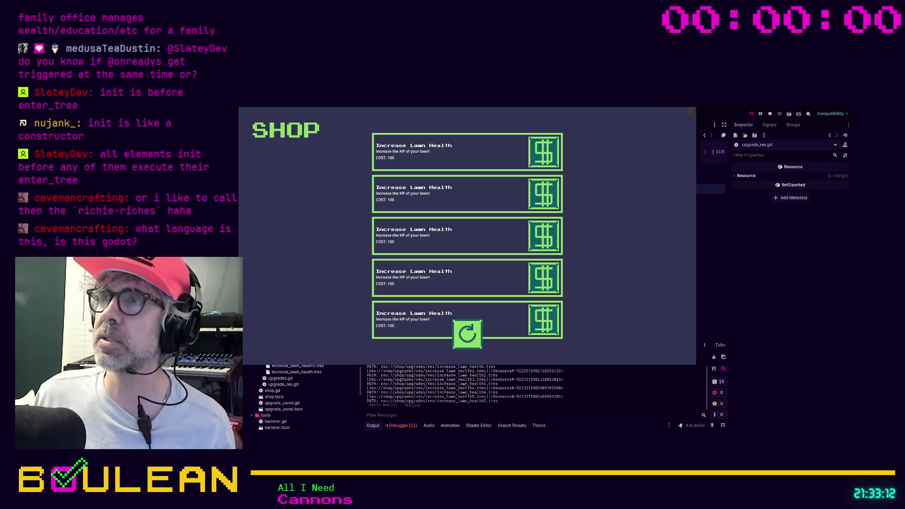
{"action": "key", "text": "F8"}
{"action": "left_click", "coordinate": [571, 239]}
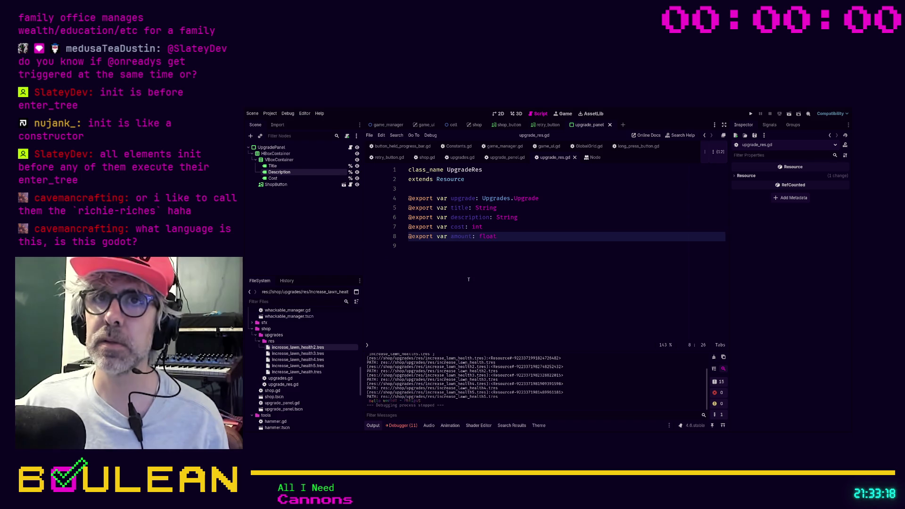
- Switch to the shop scene, check its CenterContainer panels, and add a ScrollContainer node
{"action": "left_click", "coordinate": [369, 247]}
{"action": "left_click", "coordinate": [498, 116]}
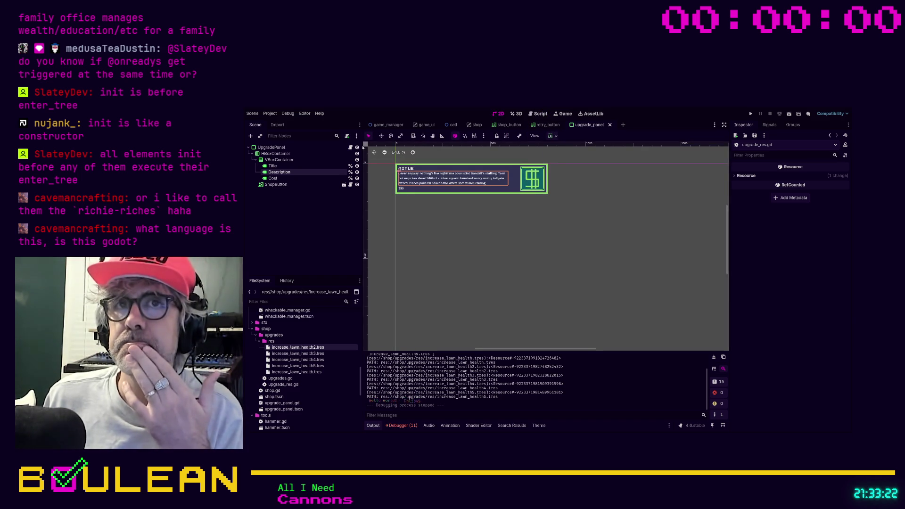
{"action": "left_click", "coordinate": [292, 148]}
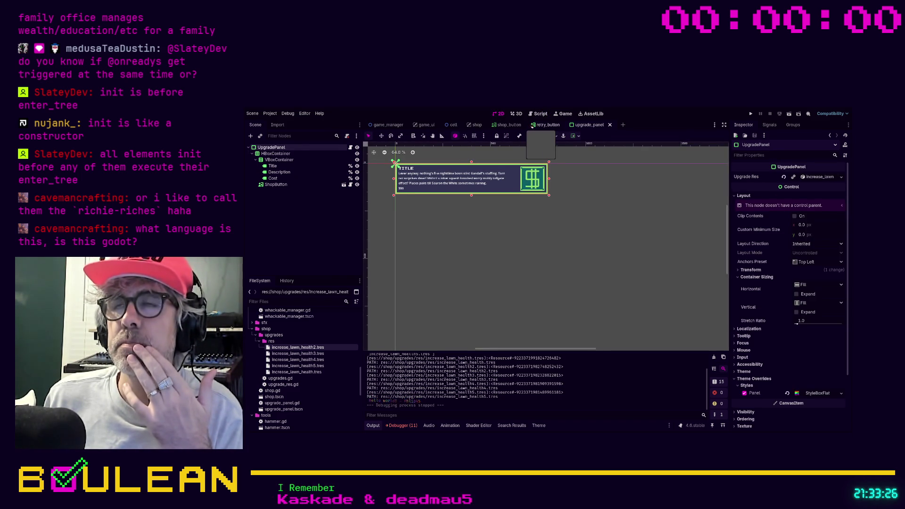
{"action": "left_click", "coordinate": [474, 125]}
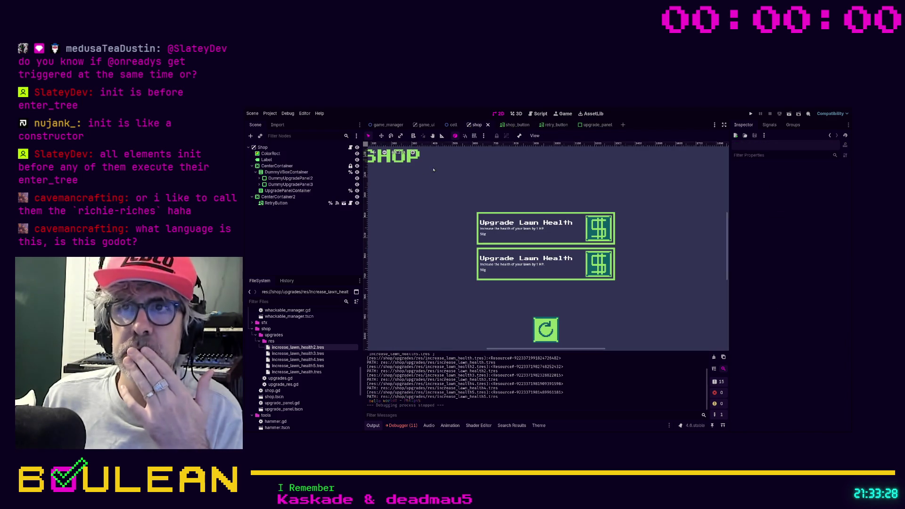
{"action": "left_click", "coordinate": [278, 167]}
{"action": "left_click", "coordinate": [357, 166]}
{"action": "left_click", "coordinate": [357, 166]}
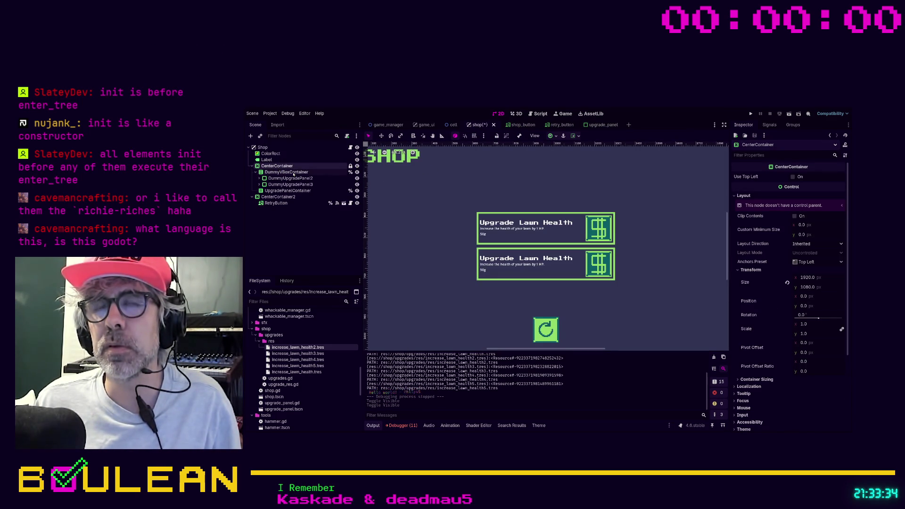
{"action": "left_click", "coordinate": [272, 160]}
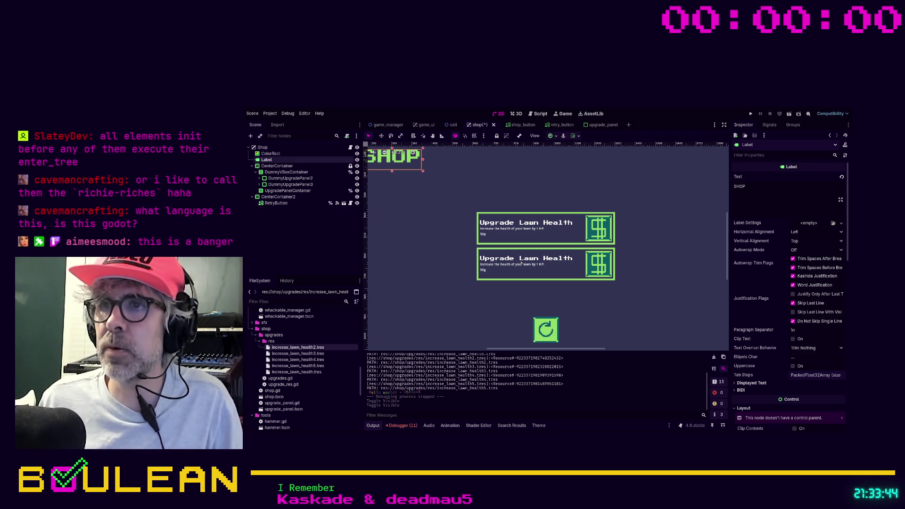
{"action": "left_click", "coordinate": [526, 371]}
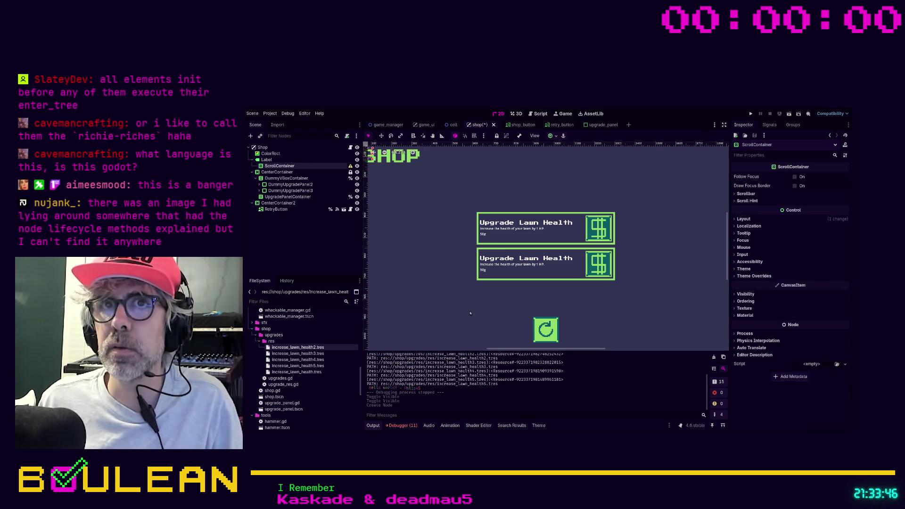
- Reparent ScrollContainer under CenterContainer, move DummyVBoxContainer inside it, then view ScrollContainer's layout properties
{"action": "mouse_move", "coordinate": [273, 167]}
{"action": "left_mouse_down"}
{"action": "mouse_move", "coordinate": [254, 160]}
{"action": "mouse_move", "coordinate": [267, 176]}
{"action": "left_mouse_up"}
{"action": "left_click", "coordinate": [287, 178]}
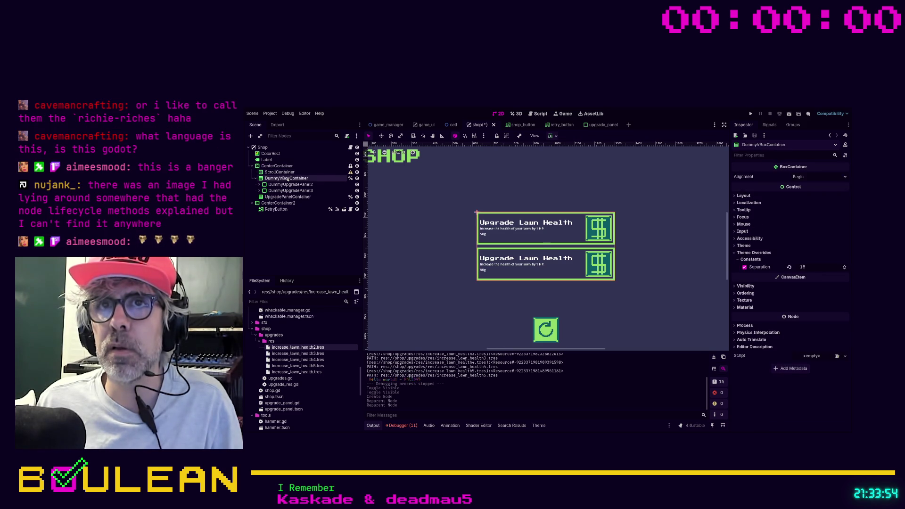
{"action": "left_click", "coordinate": [357, 178]}
{"action": "left_click", "coordinate": [357, 179]}
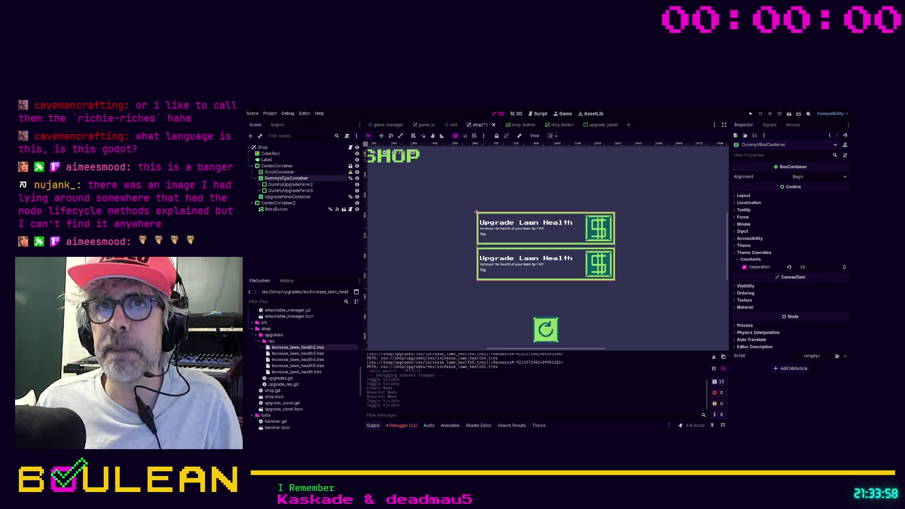
{"action": "left_click_drag", "start_coordinate": [277, 179], "coordinate": [295, 170]}
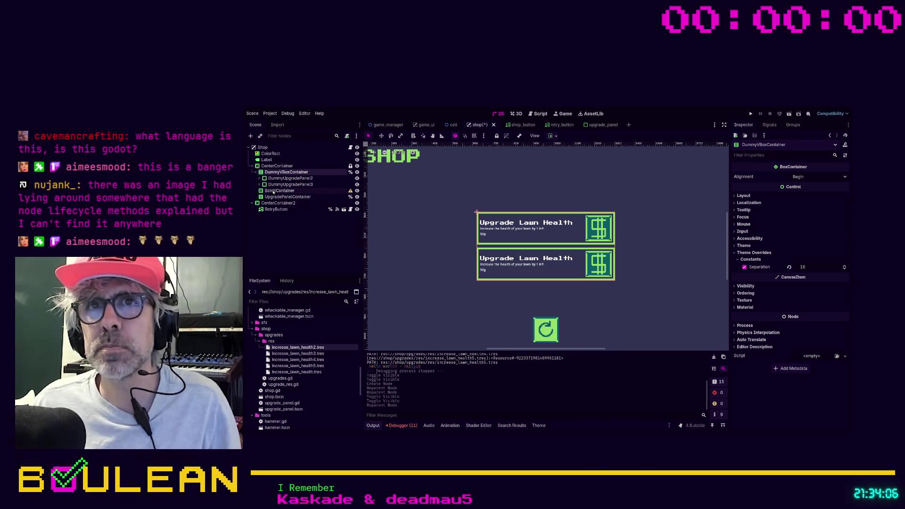
{"action": "mouse_move", "coordinate": [273, 191]}
{"action": "left_mouse_down"}
{"action": "mouse_move", "coordinate": [273, 173]}
{"action": "mouse_move", "coordinate": [300, 175]}
{"action": "left_mouse_up"}
{"action": "left_click", "coordinate": [276, 179]}
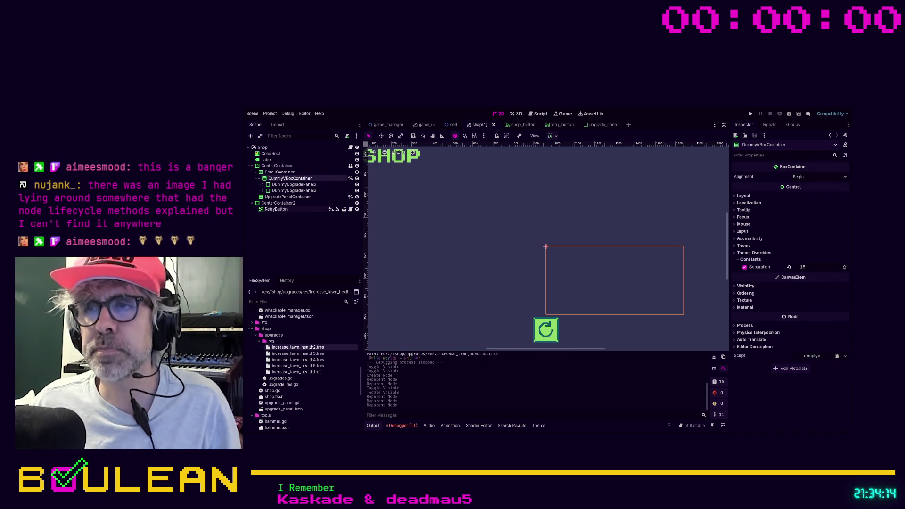
{"action": "left_click", "coordinate": [296, 173]}
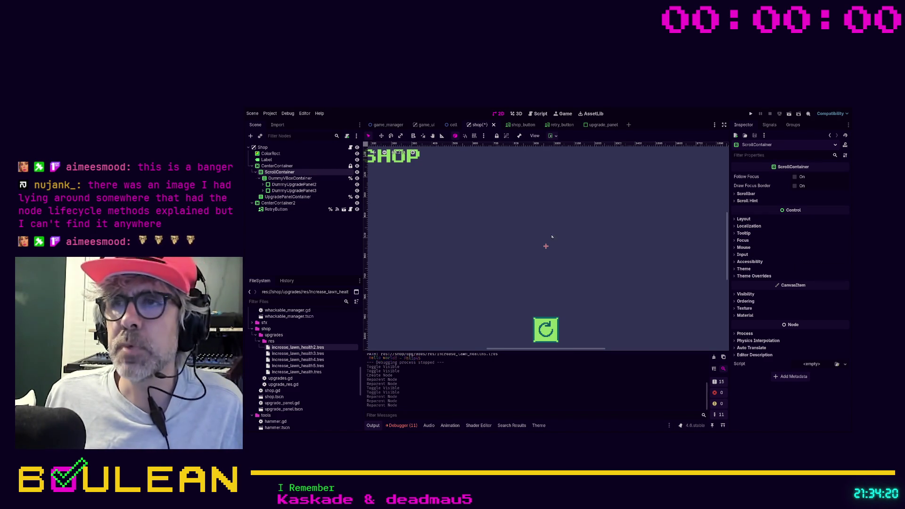
{"action": "left_click", "coordinate": [744, 219]}
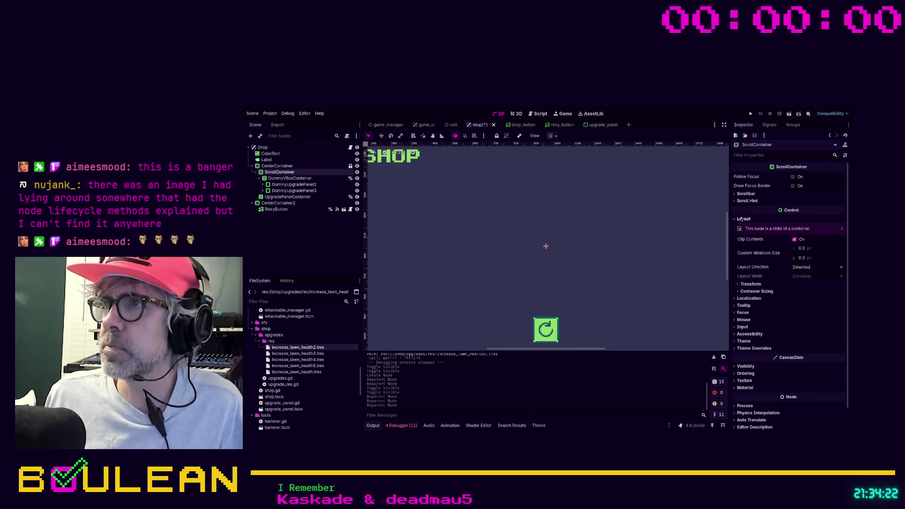
- Set the ScrollContainer's Custom Minimum Size to 960 × 640 px
{"action": "left_click", "coordinate": [804, 249]}
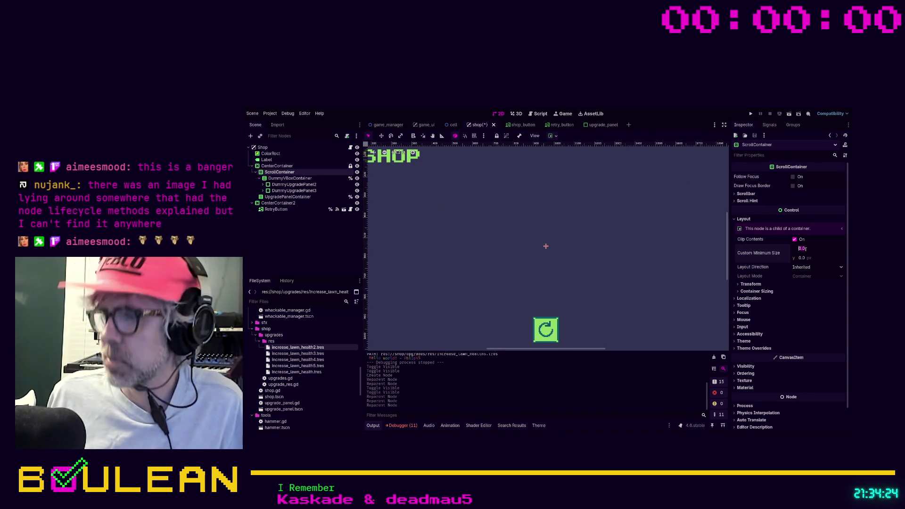
{"action": "type", "text": "512"}
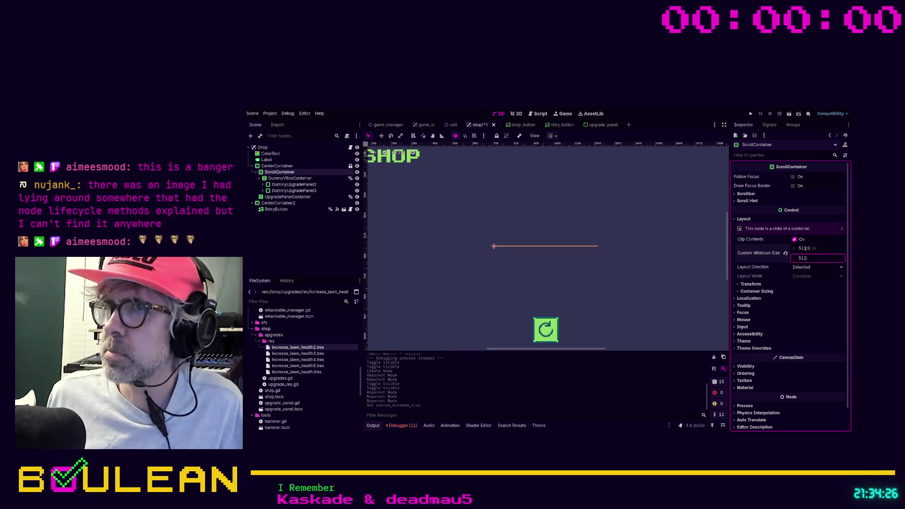
{"action": "key", "text": "Tab"}
{"action": "left_click", "coordinate": [806, 248]}
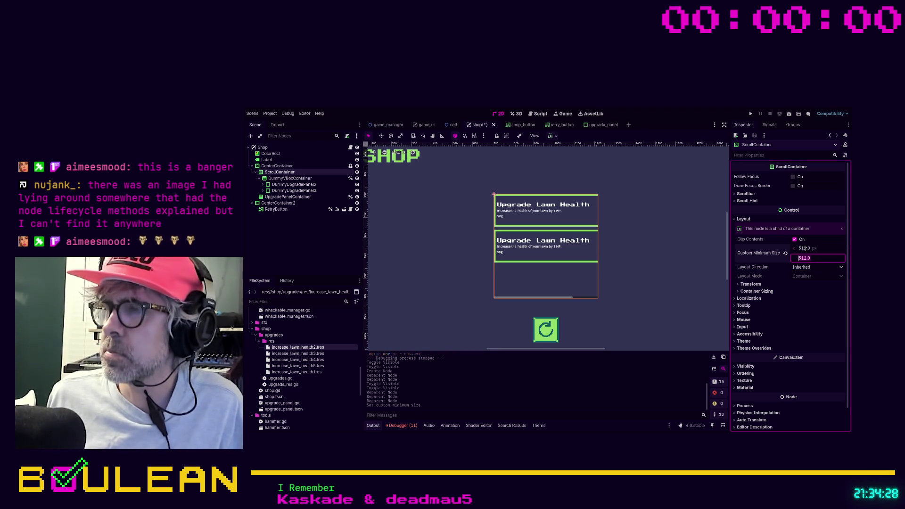
{"action": "type", "text": "960"}
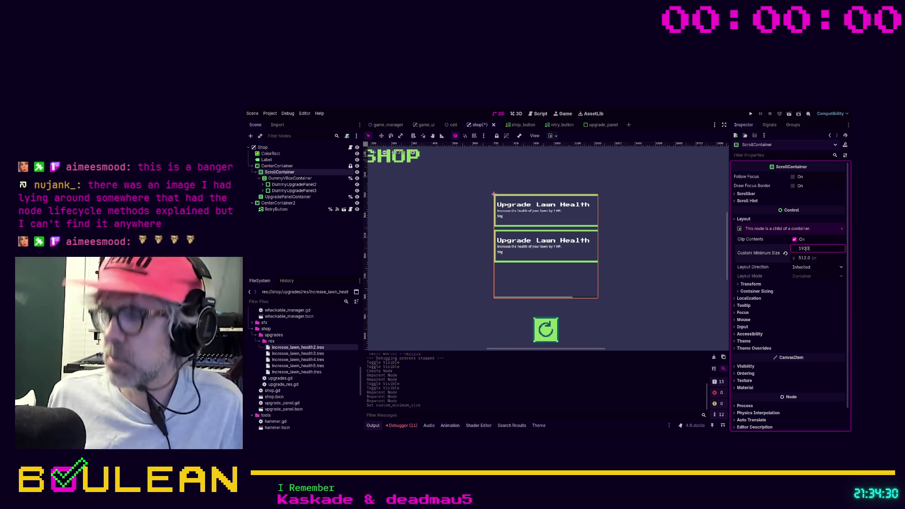
{"action": "key", "text": "Return"}
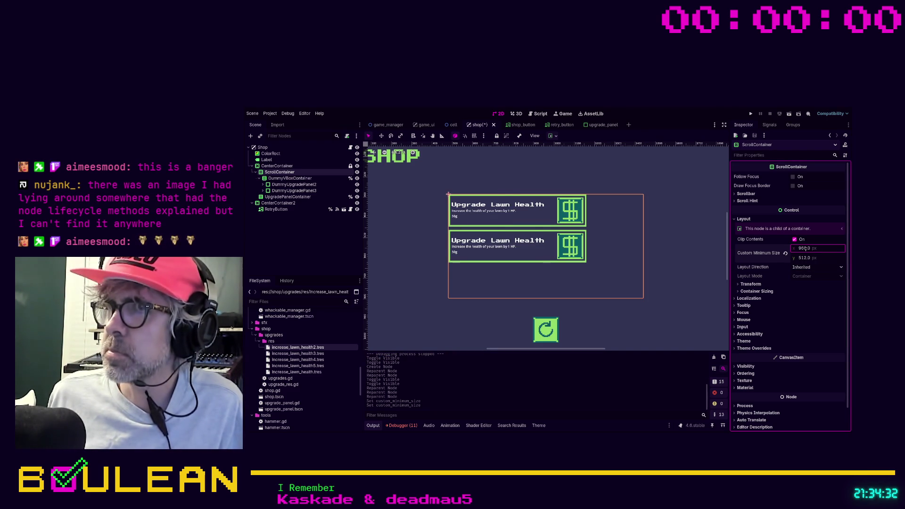
{"action": "key", "text": "Tab"}
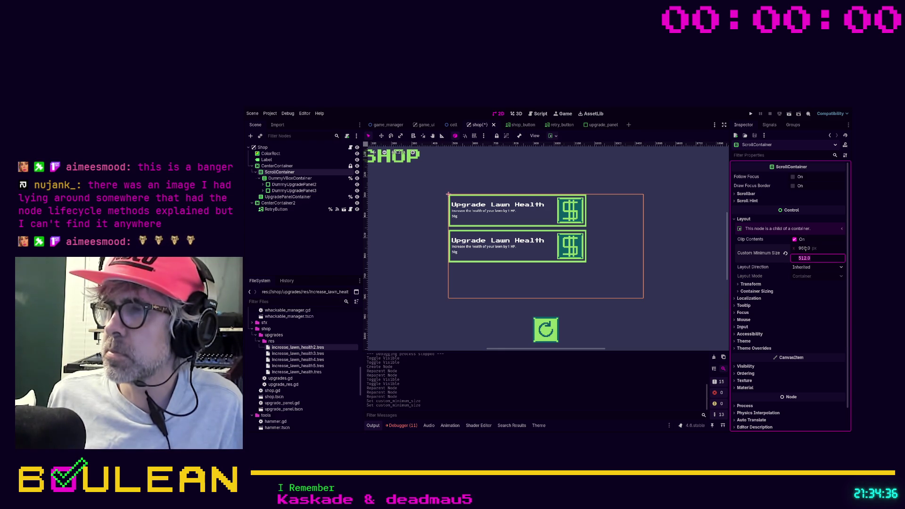
{"action": "type", "text": "+128"}
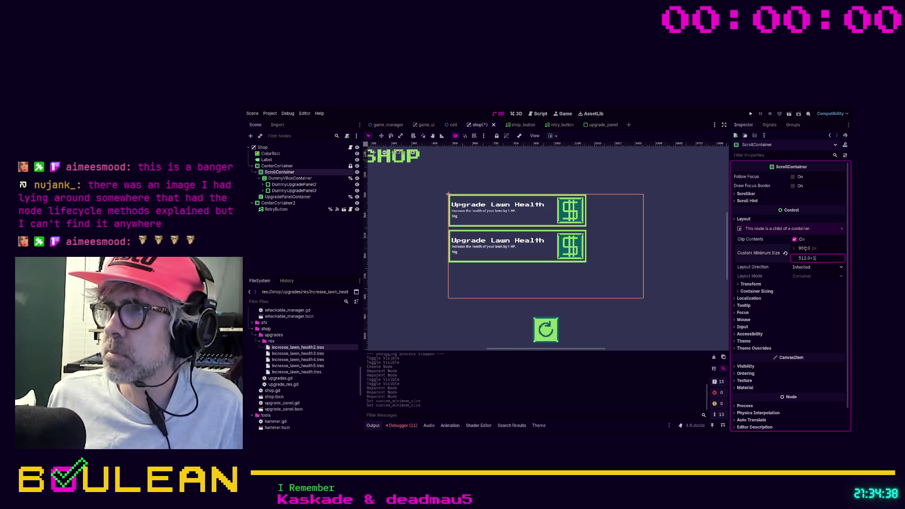
{"action": "key", "text": "Return"}
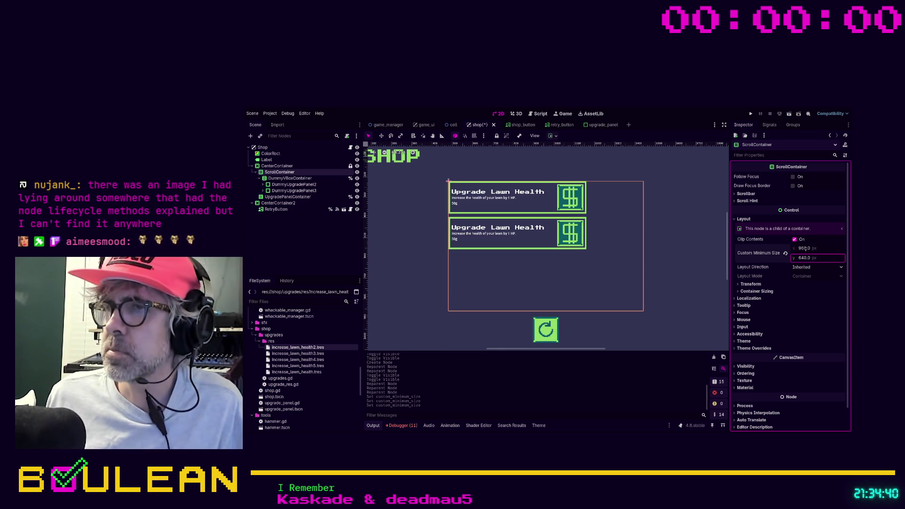
- Review the ScrollContainer's container sizing options, then select DummyVBoxContainer
{"action": "left_click", "coordinate": [751, 269]}
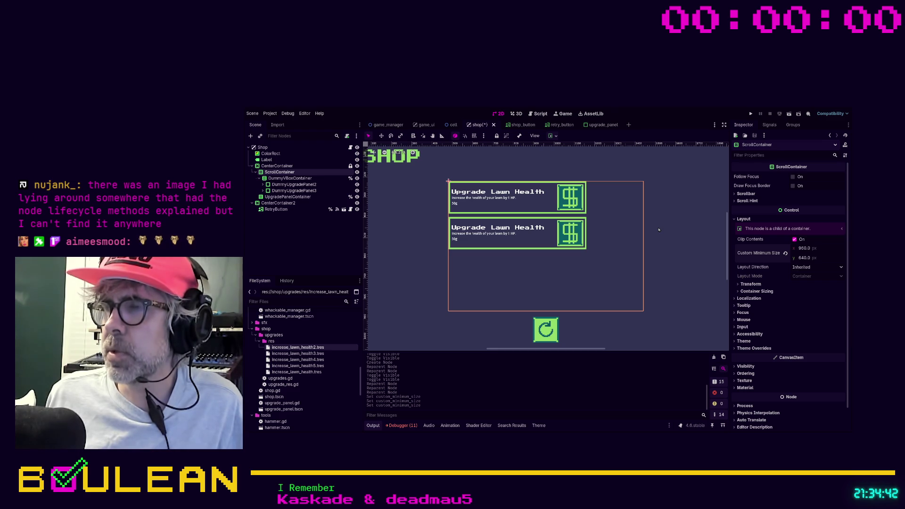
{"action": "left_click", "coordinate": [748, 292]}
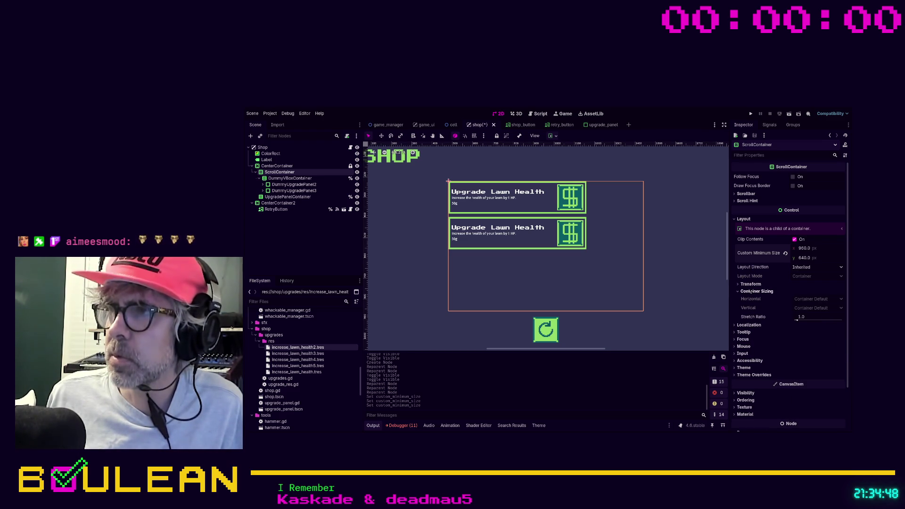
{"action": "left_click", "coordinate": [290, 178]}
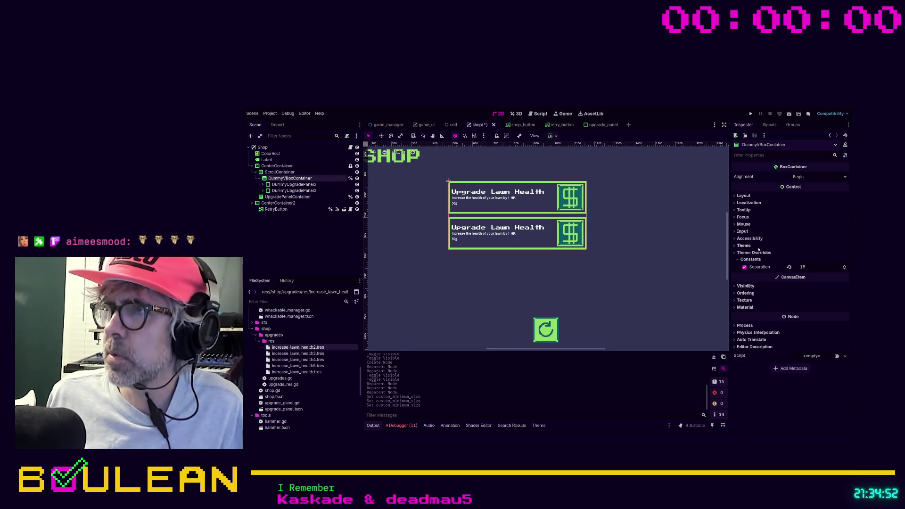
- Set DummyVBoxContainer's horizontal sizing to Shrink Center with Expand on, then run the game
{"action": "left_click", "coordinate": [744, 196]}
{"action": "left_click", "coordinate": [759, 267]}
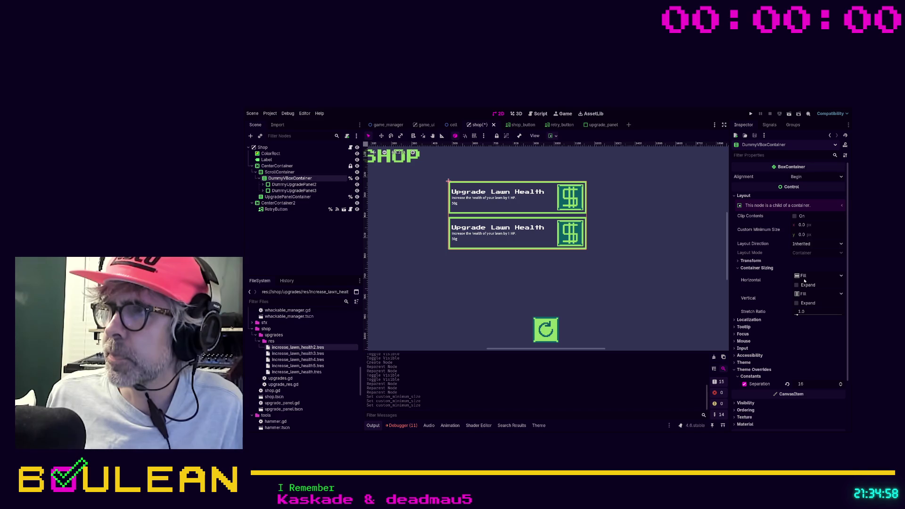
{"action": "left_click", "coordinate": [797, 285]}
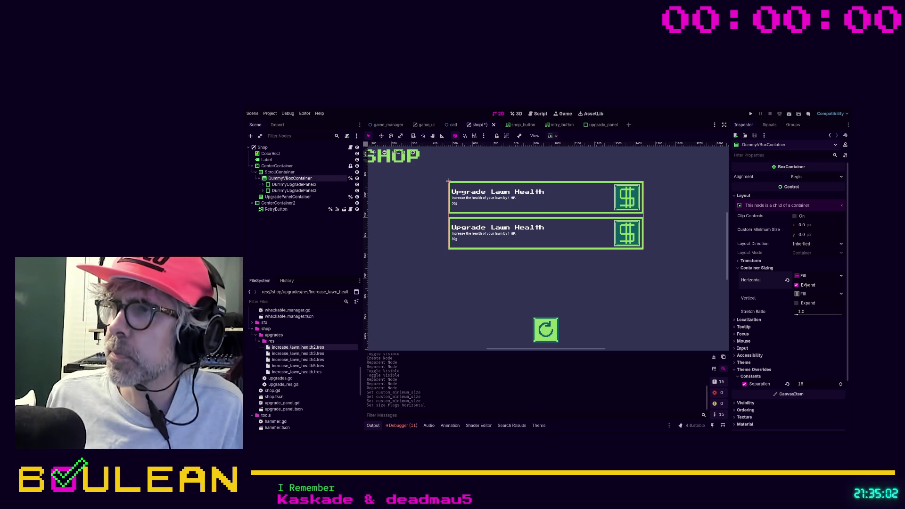
{"action": "left_click", "coordinate": [806, 301]}
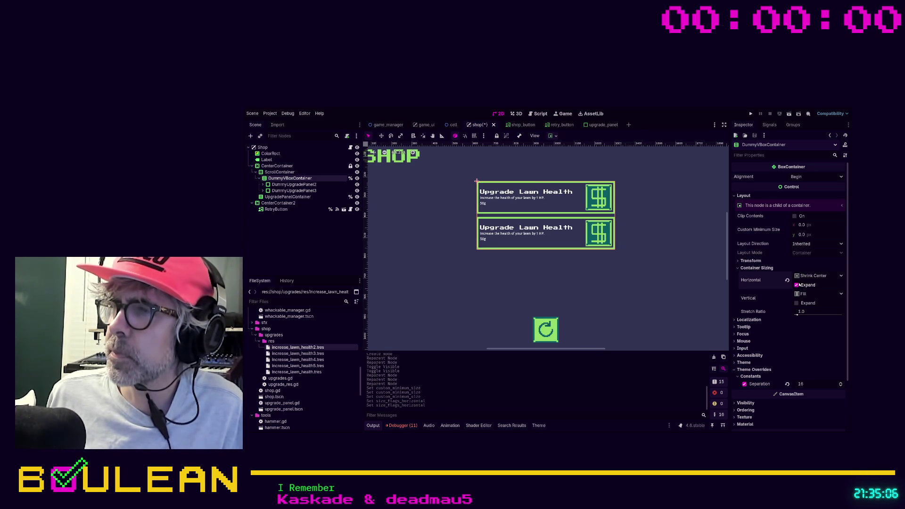
{"action": "left_click", "coordinate": [803, 283]}
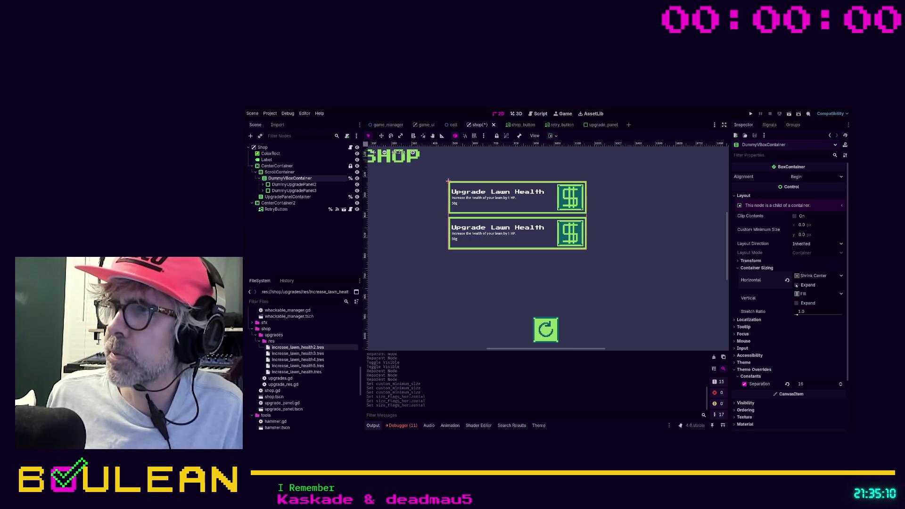
{"action": "left_click", "coordinate": [796, 285]}
{"action": "left_click", "coordinate": [713, 278]}
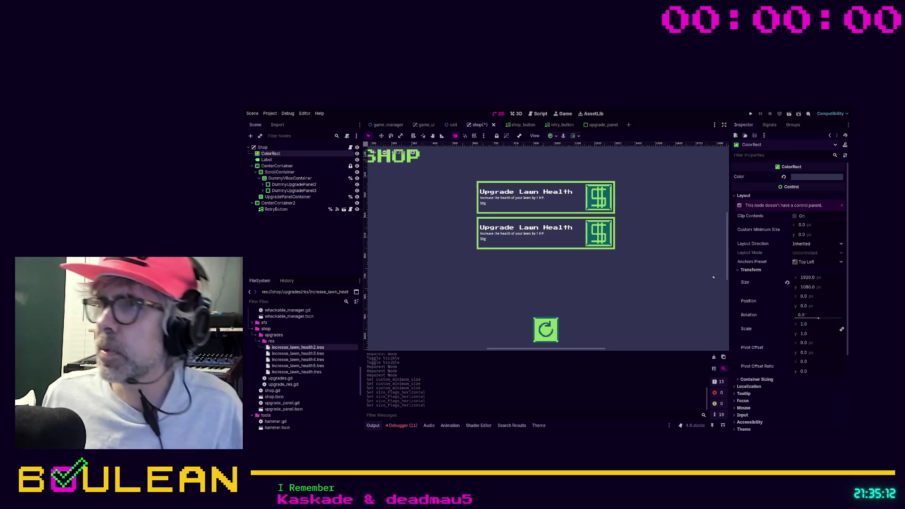
{"action": "key", "text": "F5"}
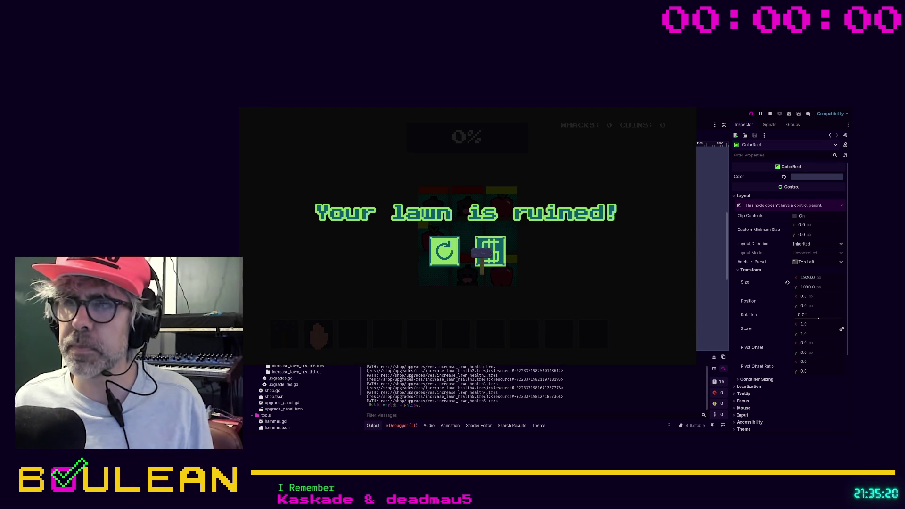
- Open the shop from the game-over screen to see five Increase Lawn Health panels
{"action": "left_click", "coordinate": [491, 250]}
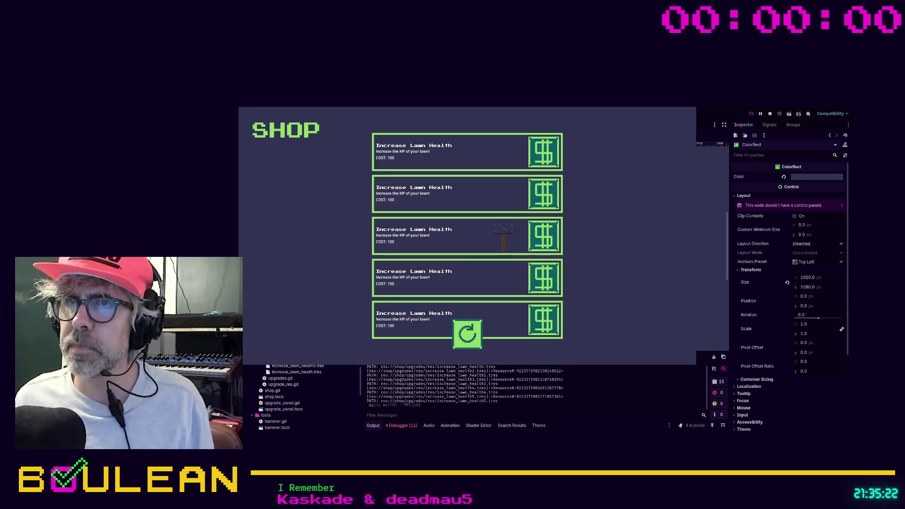